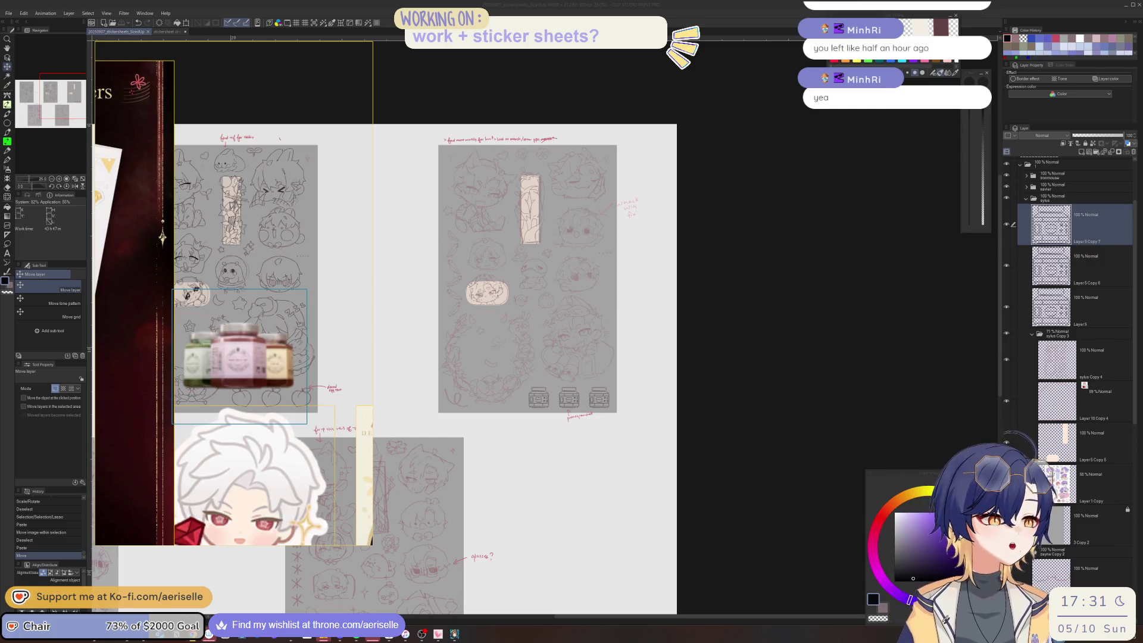
# - Merge the two copied sketch layers into Layer 5, then zoom in and mirror the view on the first chibi
pyautogui.click(1107, 154)
pyautogui.click(1107, 155)
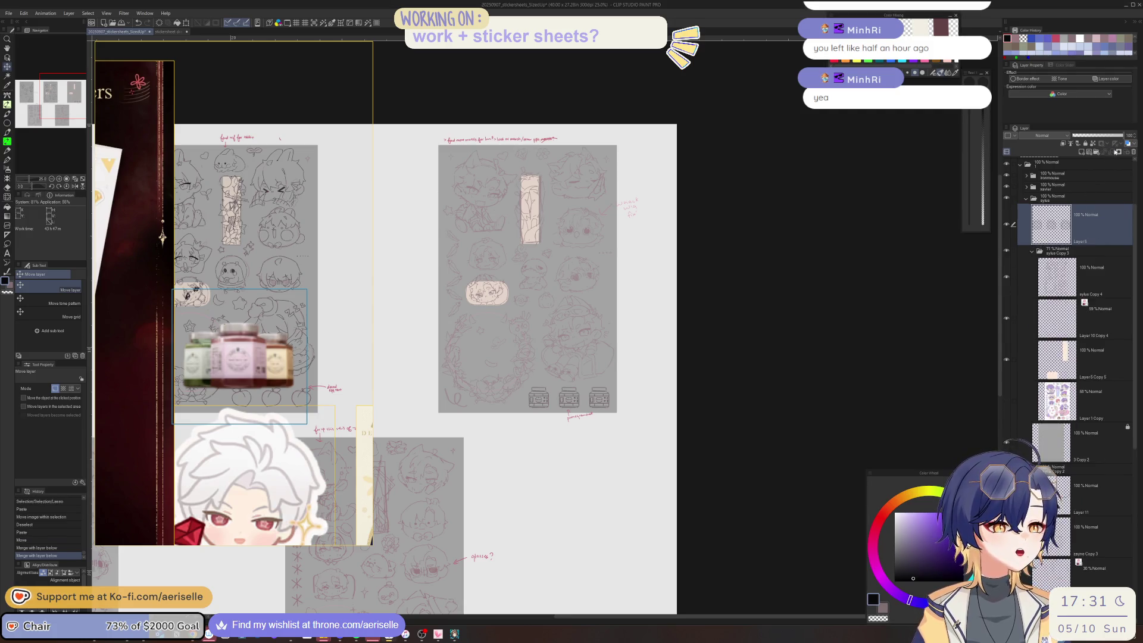
pyautogui.scroll(5, 616, 252)
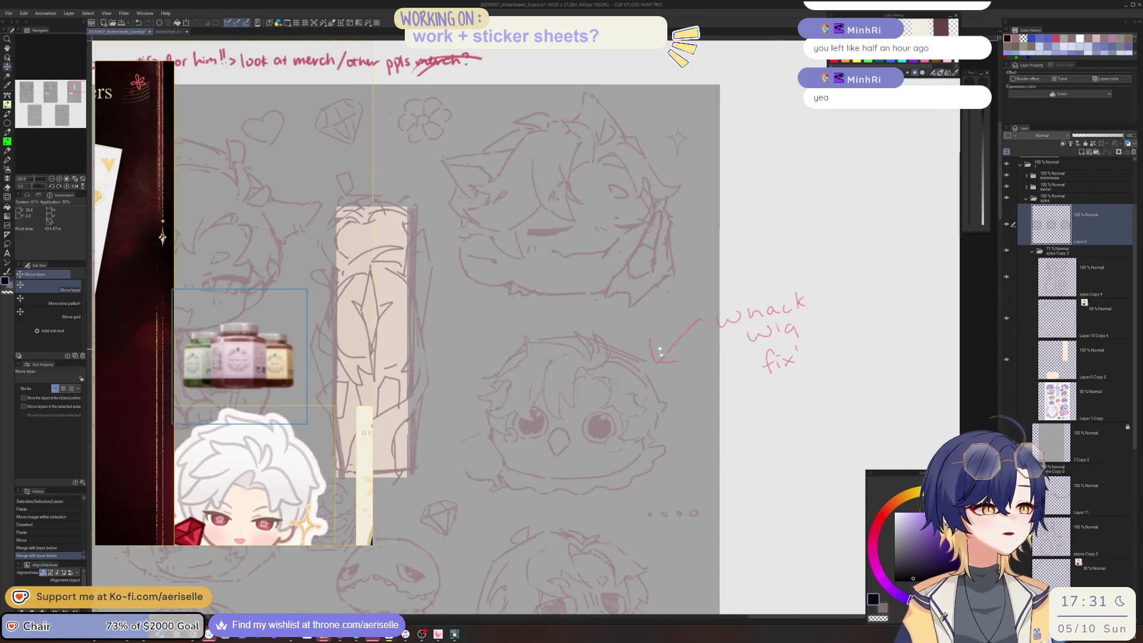
pyautogui.scroll(3, 616, 253)
pyautogui.press('h')
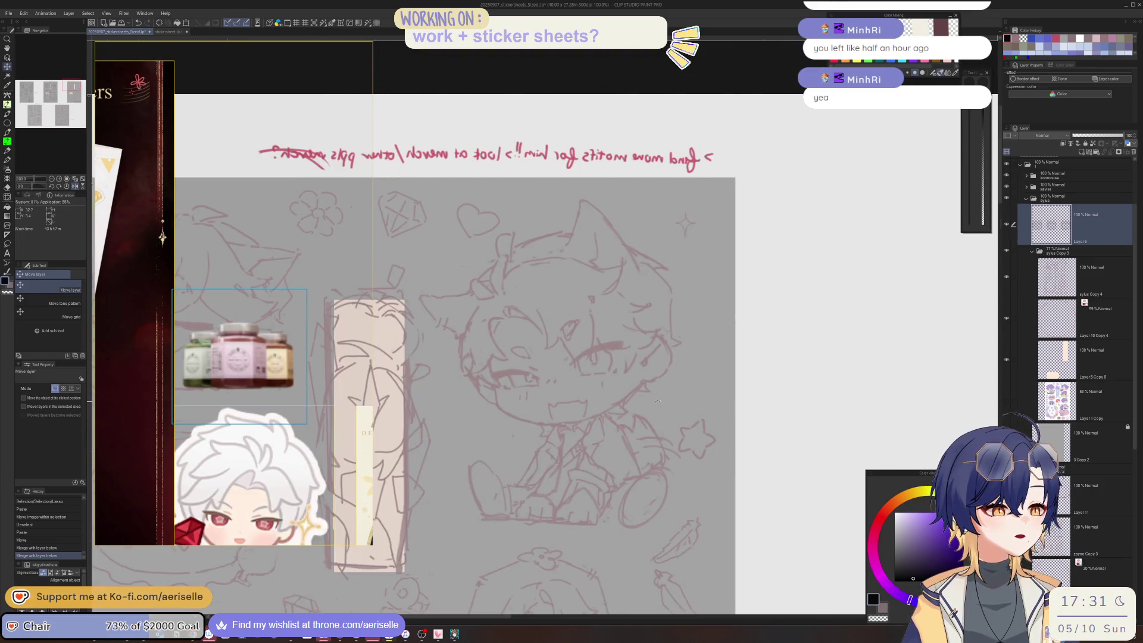
pyautogui.press('-')
pyautogui.scroll(5, 659, 403)
# - Ink both eyebrows with the black pen, adding a hook at the second brow's end
pyautogui.press('b')
pyautogui.moveTo(558, 392)
pyautogui.mouseDown()
pyautogui.moveTo(582, 352)
pyautogui.moveTo(677, 262)
pyautogui.moveTo(737, 243)
pyautogui.moveTo(742, 269)
pyautogui.mouseUp()
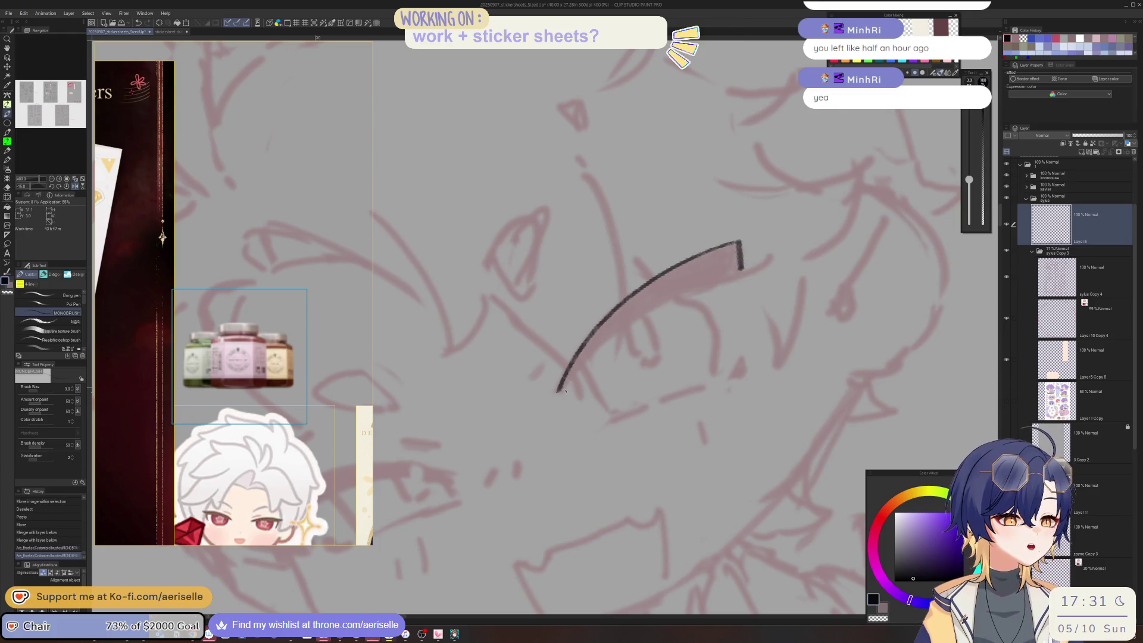
pyautogui.moveTo(566, 391)
pyautogui.mouseDown()
pyautogui.moveTo(634, 320)
pyautogui.moveTo(744, 265)
pyautogui.mouseUp()
pyautogui.press('h')
pyautogui.press('-')
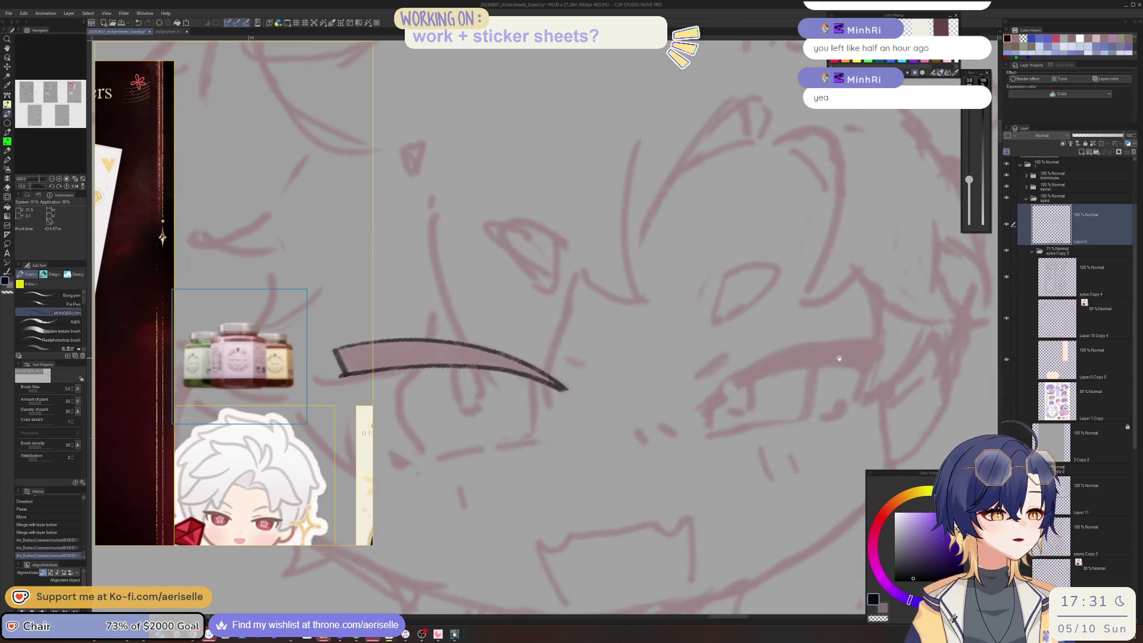
pyautogui.moveTo(839, 358); pyautogui.dragTo(715, 394)
pyautogui.moveTo(573, 456)
pyautogui.mouseDown()
pyautogui.moveTo(684, 385)
pyautogui.moveTo(756, 382)
pyautogui.moveTo(758, 400)
pyautogui.mouseUp()
pyautogui.press('-')
pyautogui.moveTo(596, 448)
pyautogui.mouseDown()
pyautogui.moveTo(633, 418)
pyautogui.moveTo(761, 374)
pyautogui.mouseUp()
pyautogui.press('h')
pyautogui.press('-')
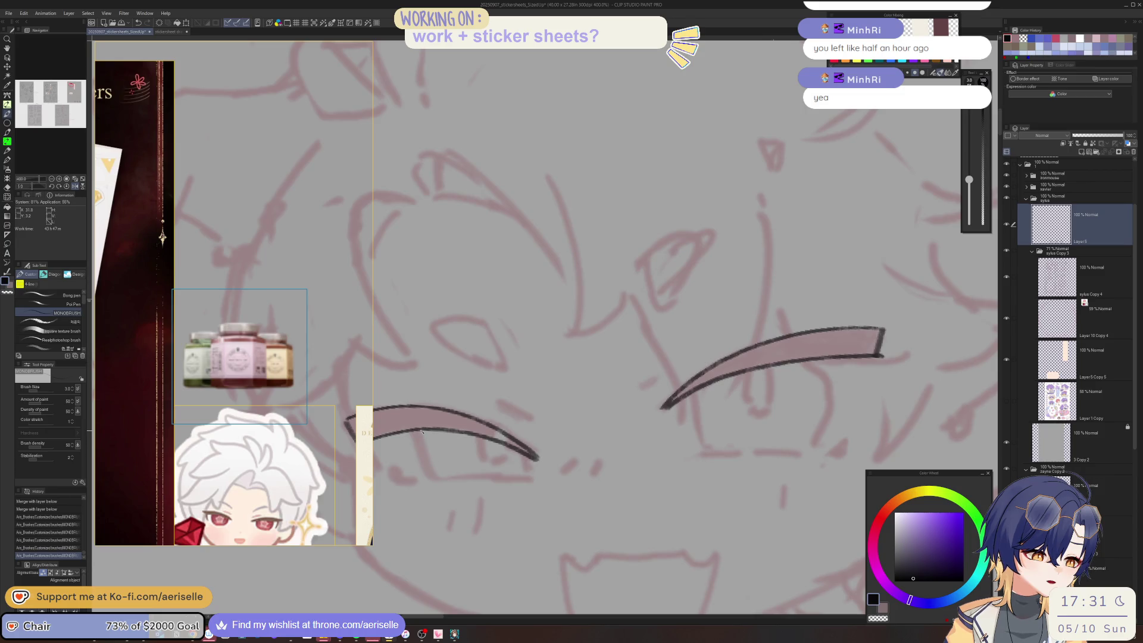
# - Ink the eye outlines with short lid and side lines curving down from the eyebrows
pyautogui.moveTo(421, 430); pyautogui.dragTo(432, 473)
pyautogui.press('-')
pyautogui.press('-')
pyautogui.press('-')
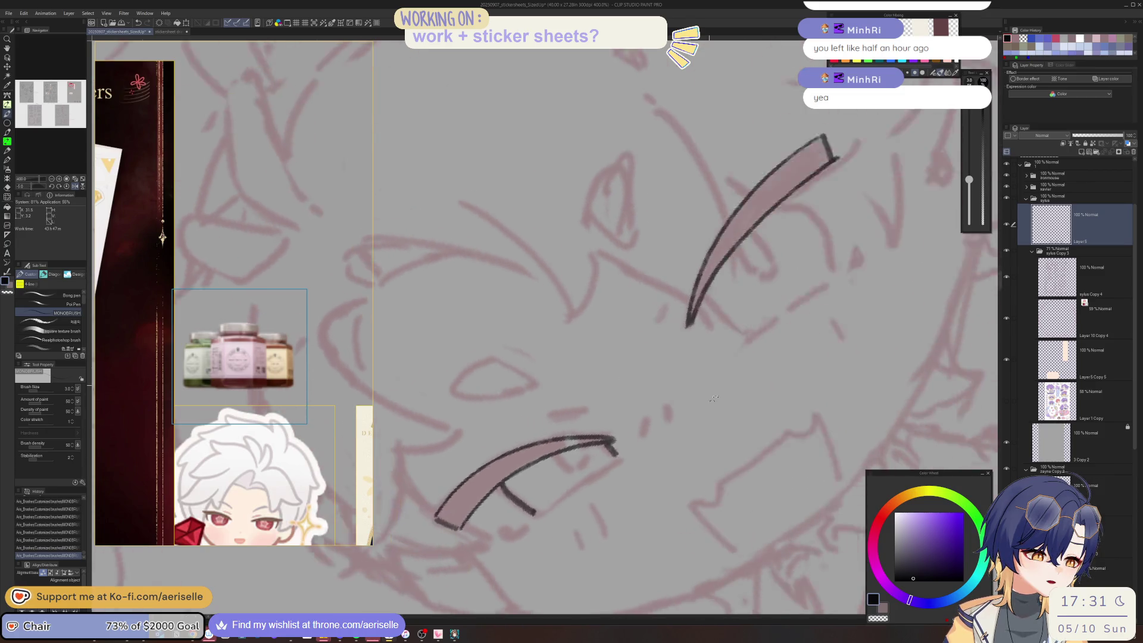
pyautogui.moveTo(669, 417); pyautogui.dragTo(620, 502)
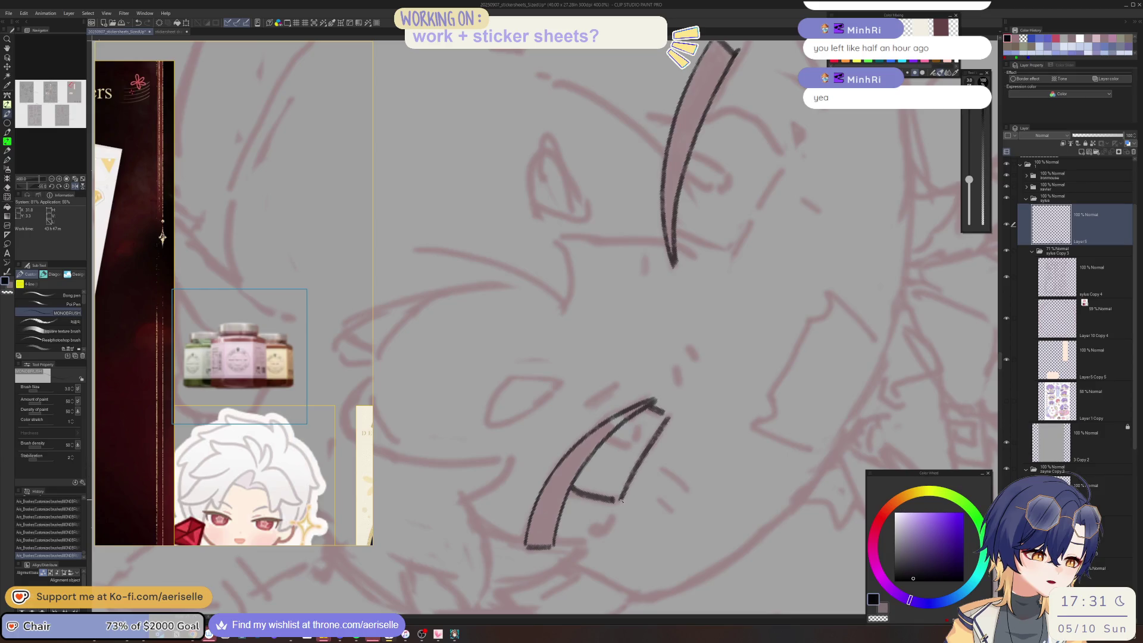
pyautogui.press('=')
pyautogui.press('=')
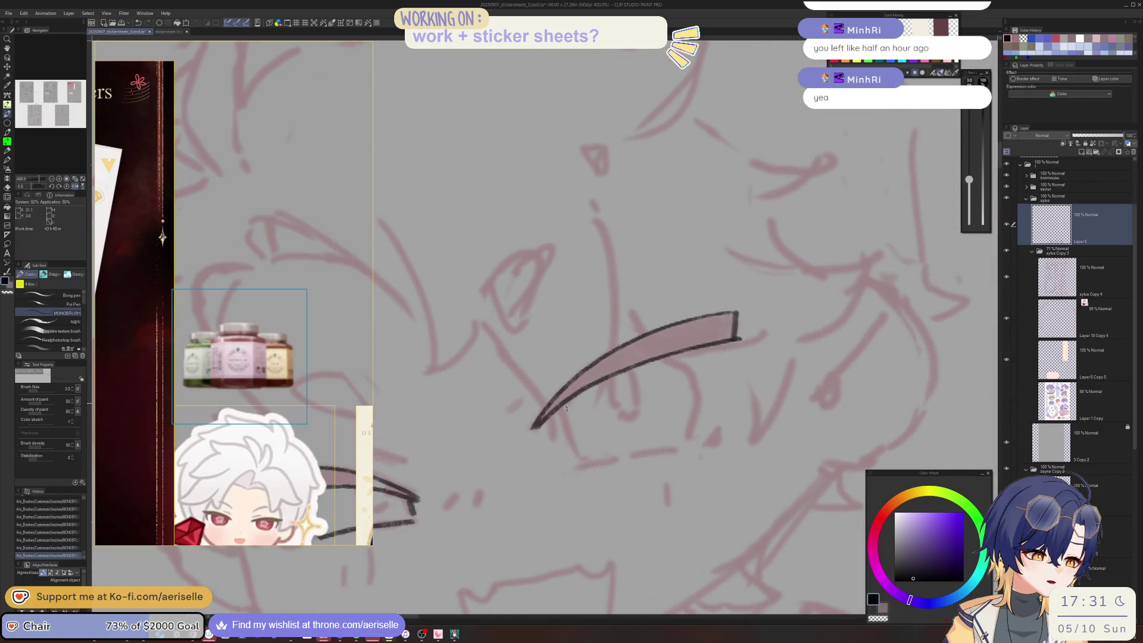
pyautogui.moveTo(563, 405); pyautogui.dragTo(586, 457)
pyautogui.moveTo(664, 355)
pyautogui.mouseDown()
pyautogui.moveTo(698, 393)
pyautogui.moveTo(683, 434)
pyautogui.mouseUp()
pyautogui.hotkey('ctrl', 'z')
pyautogui.moveTo(664, 356); pyautogui.dragTo(694, 378)
pyautogui.press('h')
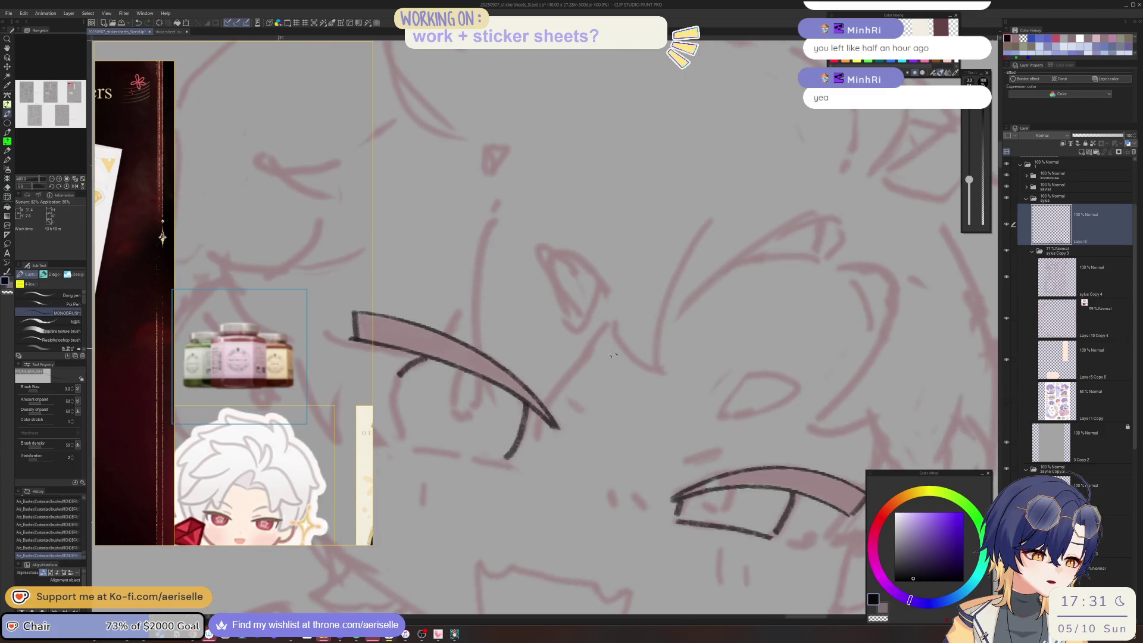
pyautogui.press('-')
pyautogui.moveTo(401, 406); pyautogui.dragTo(415, 450)
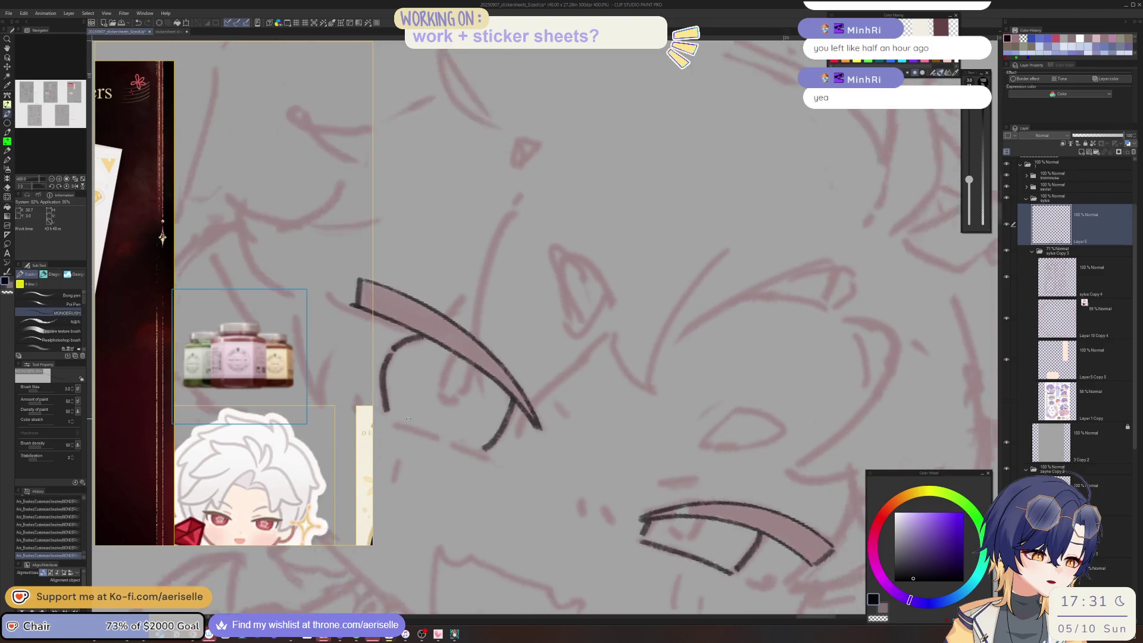
pyautogui.press('-')
pyautogui.press('^')
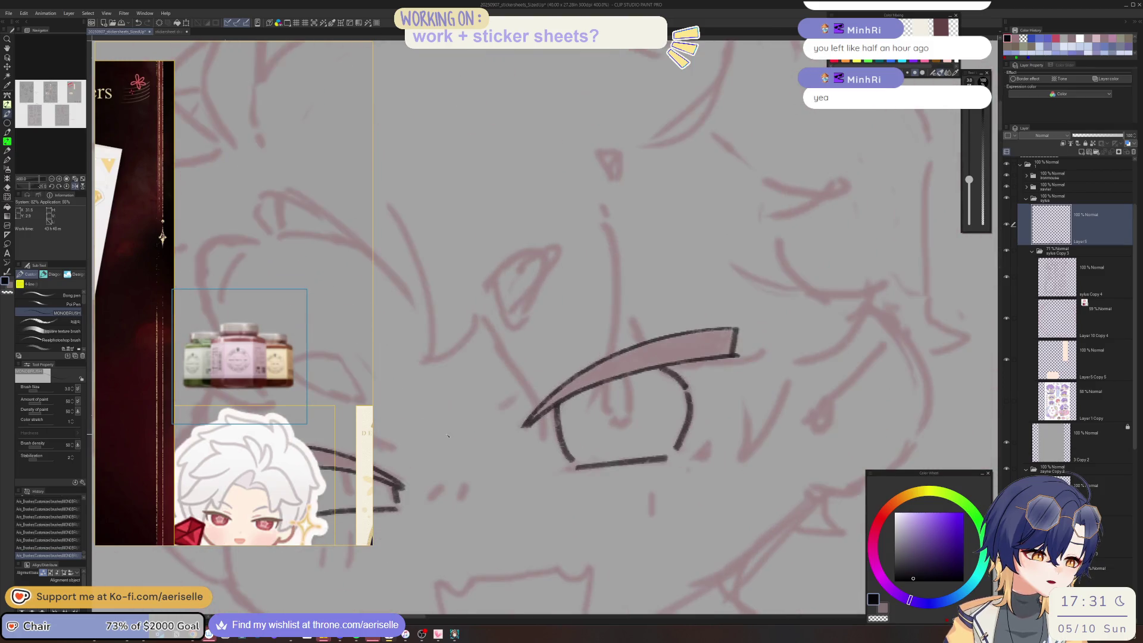
# - Draw the pupil strokes inside both eyes
pyautogui.moveTo(610, 383); pyautogui.dragTo(610, 416)
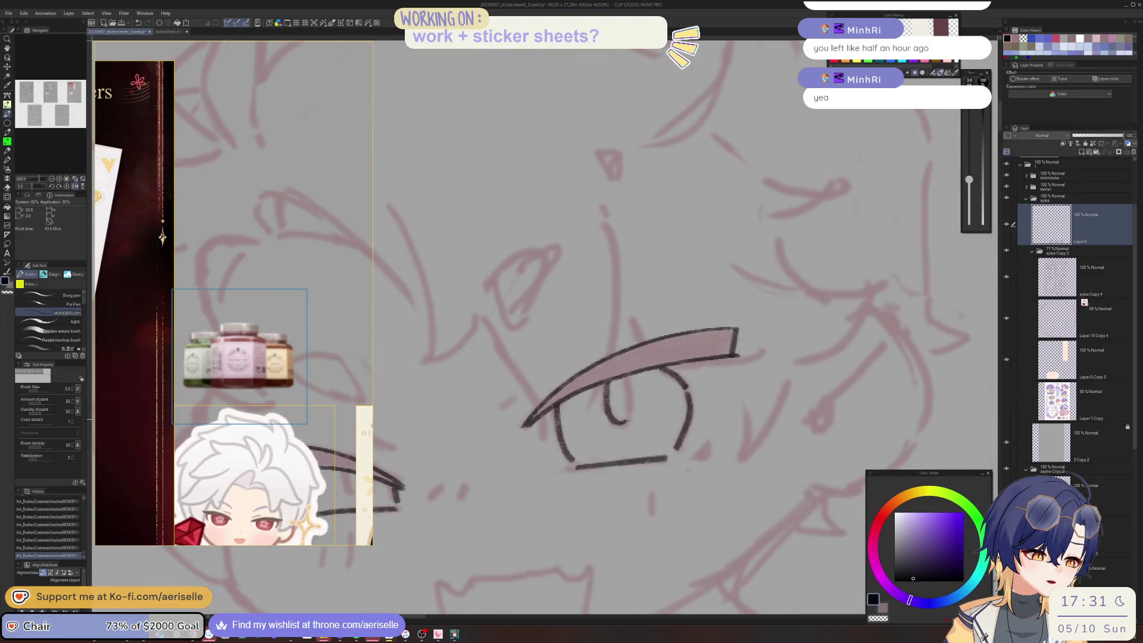
pyautogui.moveTo(626, 379); pyautogui.dragTo(630, 412)
pyautogui.scroll(-5, 627, 381)
pyautogui.press('^')
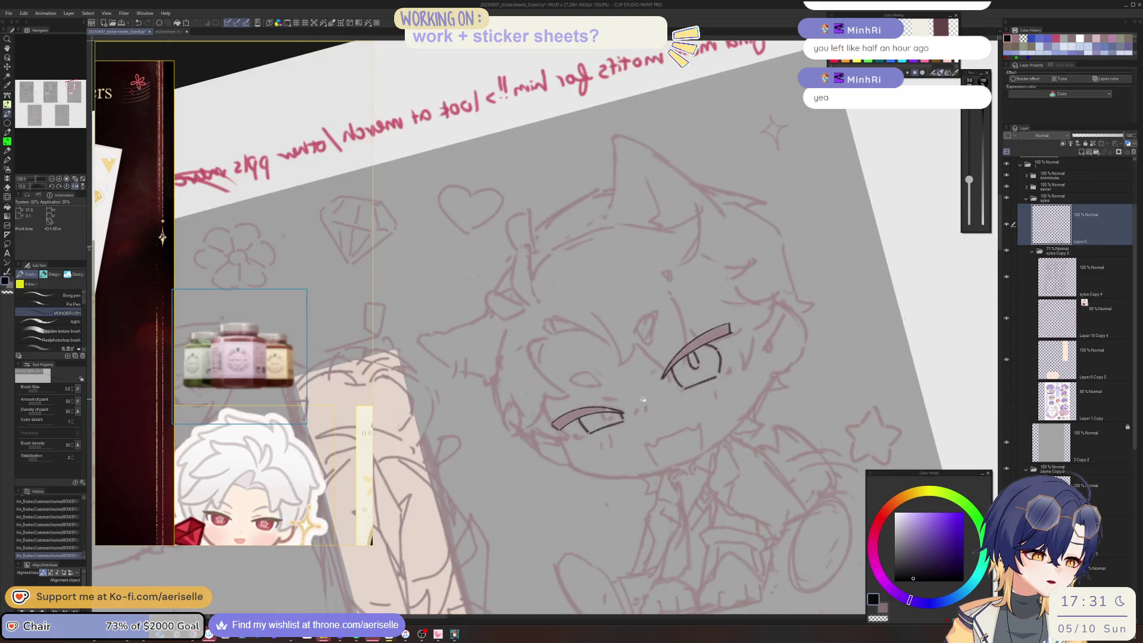
pyautogui.press('^')
pyautogui.scroll(4, 538, 453)
pyautogui.moveTo(521, 439)
pyautogui.mouseDown()
pyautogui.moveTo(538, 459)
pyautogui.moveTo(545, 434)
pyautogui.mouseUp()
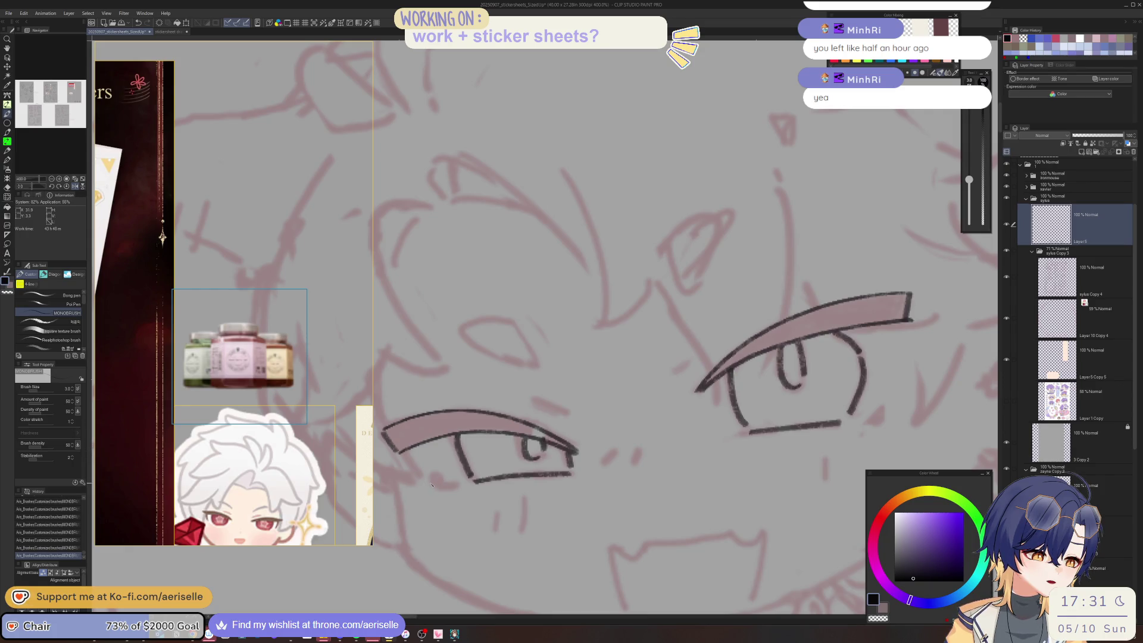
# - Add small tick marks below the right eye's outer corner and beside the left eye
pyautogui.moveTo(766, 421); pyautogui.dragTo(625, 441)
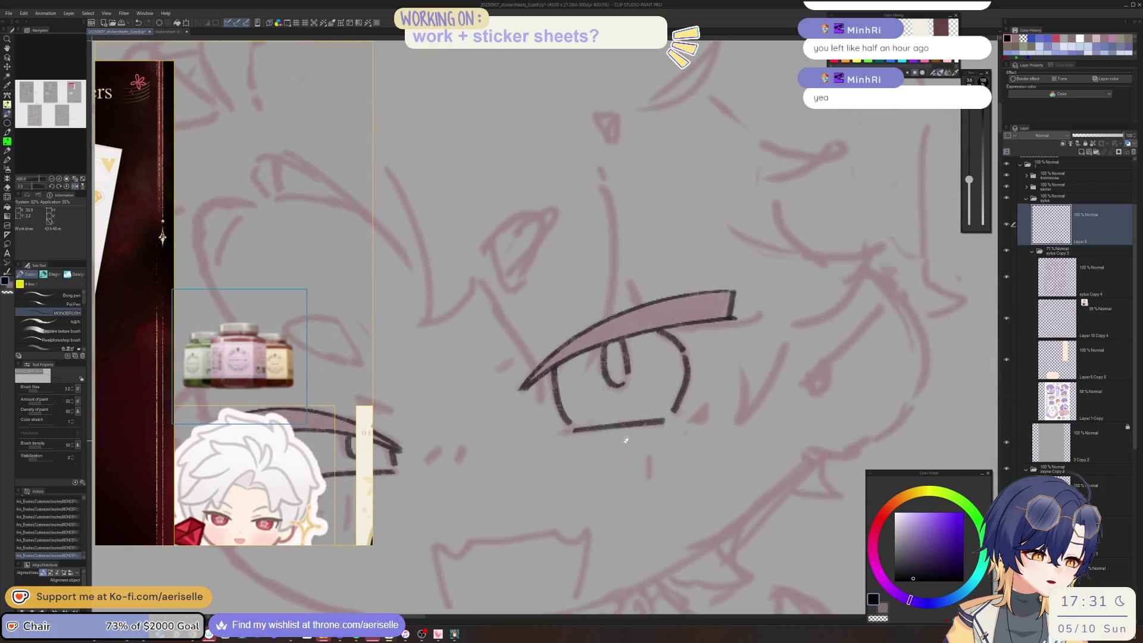
pyautogui.moveTo(707, 410)
pyautogui.mouseDown()
pyautogui.moveTo(692, 420)
pyautogui.moveTo(709, 423)
pyautogui.mouseUp()
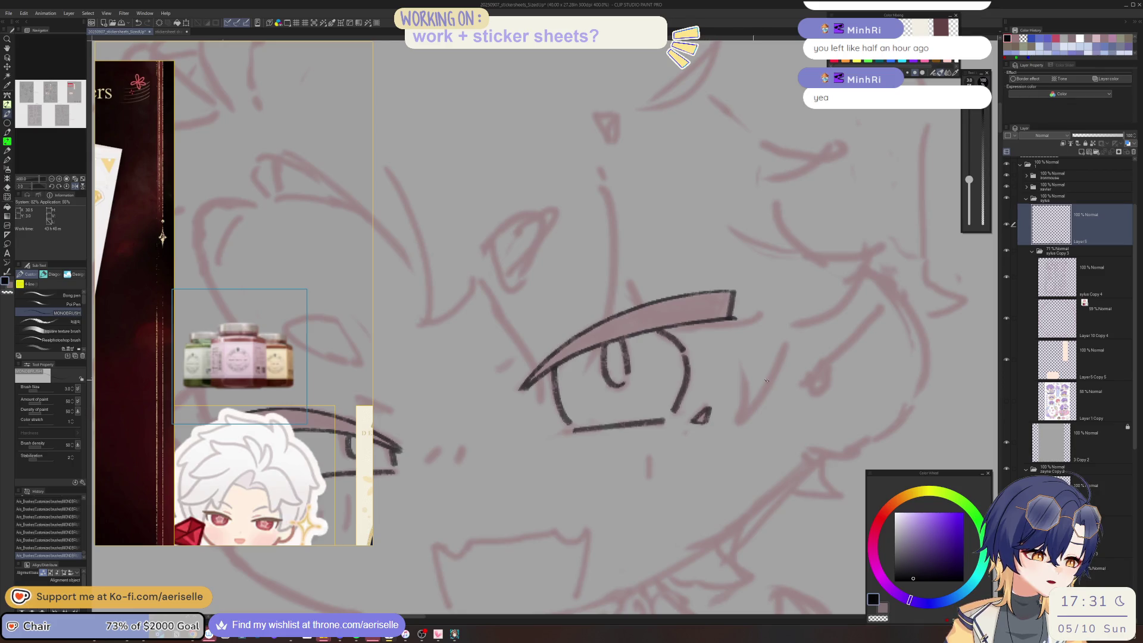
pyautogui.moveTo(758, 388)
pyautogui.mouseDown()
pyautogui.moveTo(714, 334)
pyautogui.moveTo(832, 327)
pyautogui.mouseUp()
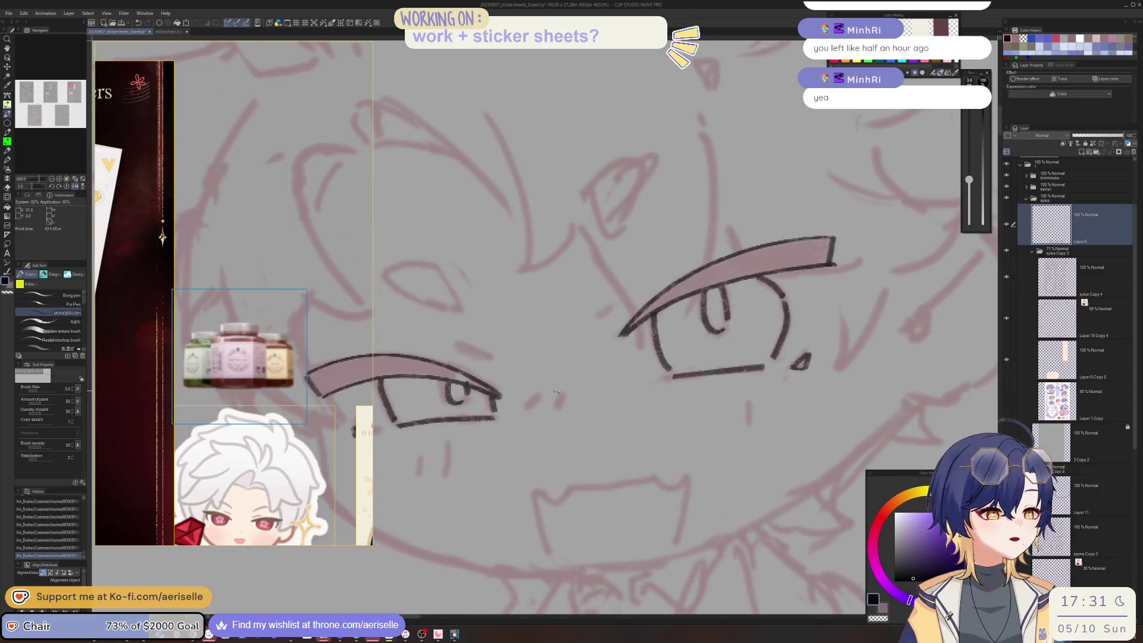
pyautogui.moveTo(563, 391); pyautogui.dragTo(558, 410)
pyautogui.moveTo(421, 448)
pyautogui.mouseDown()
pyautogui.moveTo(544, 436)
pyautogui.moveTo(539, 472)
pyautogui.mouseUp()
# - Ink blush ticks under the eye and an oval above each eye
pyautogui.moveTo(574, 426); pyautogui.dragTo(566, 470)
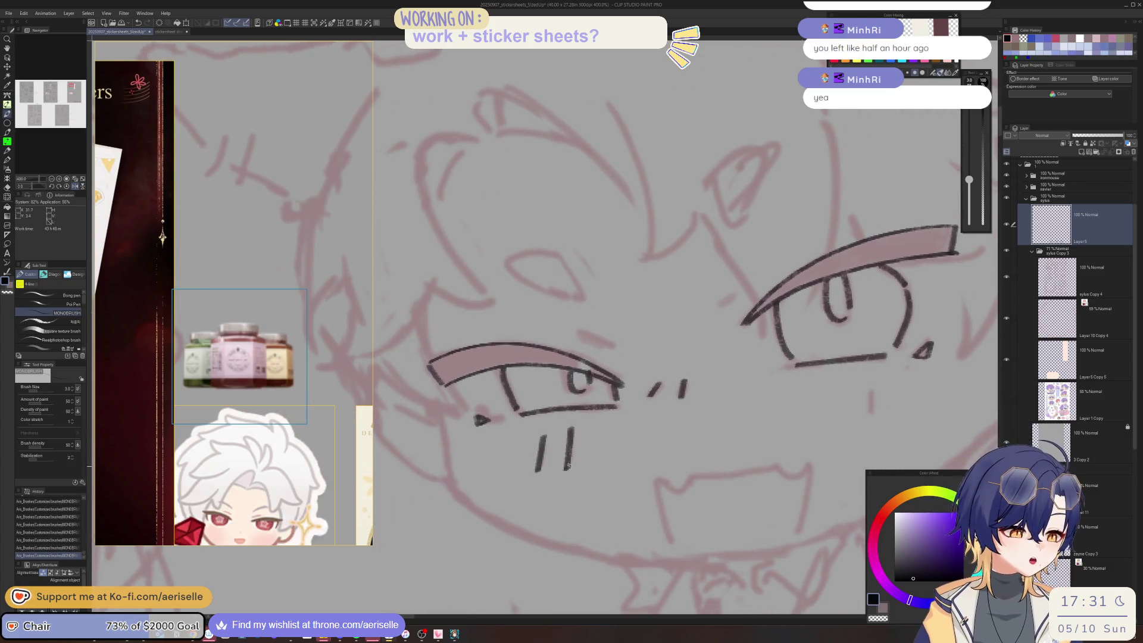
pyautogui.moveTo(871, 405)
pyautogui.mouseDown()
pyautogui.moveTo(675, 433)
pyautogui.moveTo(674, 453)
pyautogui.moveTo(690, 452)
pyautogui.moveTo(732, 564)
pyautogui.mouseUp()
pyautogui.moveTo(560, 320)
pyautogui.mouseDown()
pyautogui.moveTo(541, 357)
pyautogui.moveTo(556, 390)
pyautogui.moveTo(586, 301)
pyautogui.moveTo(616, 326)
pyautogui.moveTo(570, 384)
pyautogui.moveTo(753, 364)
pyautogui.moveTo(639, 376)
pyautogui.moveTo(626, 432)
pyautogui.mouseUp()
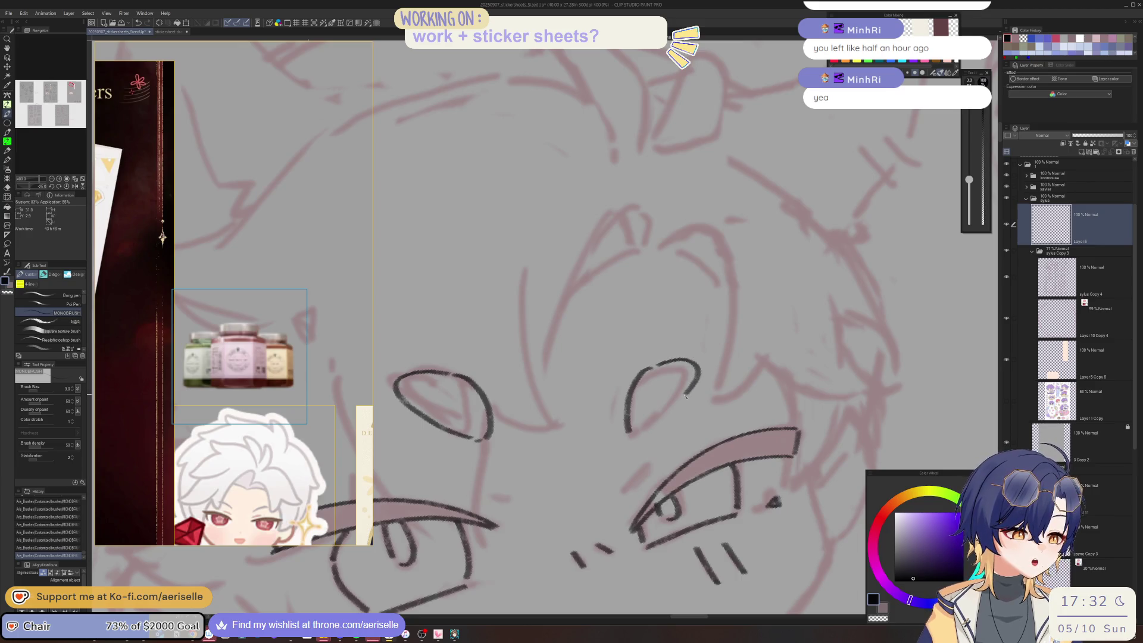
pyautogui.moveTo(688, 393); pyautogui.dragTo(632, 430)
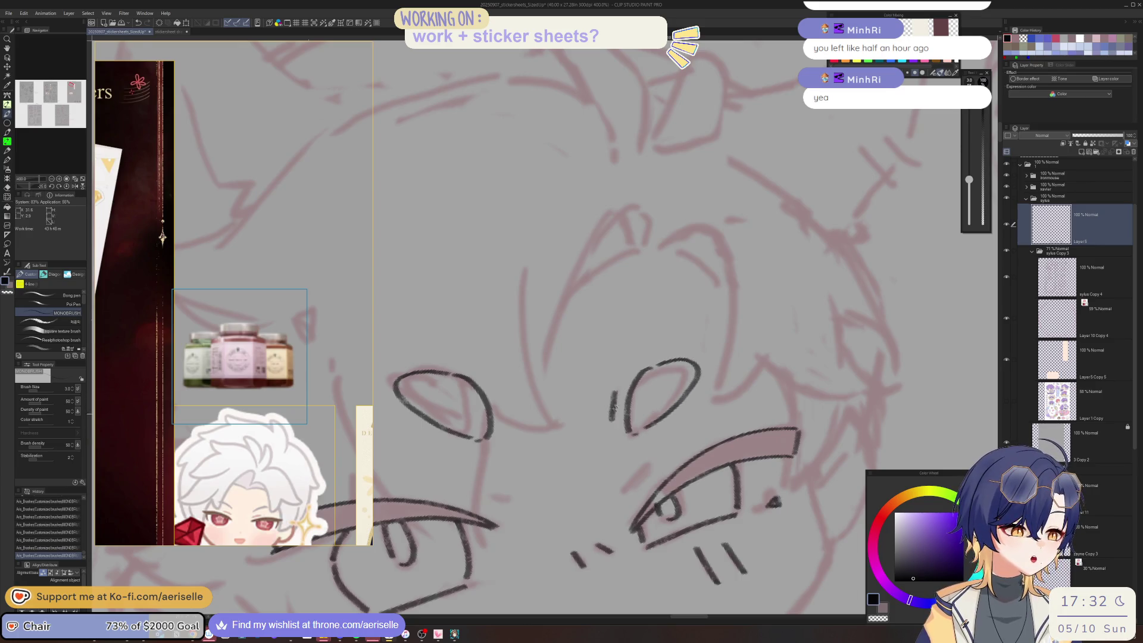
# - Ink the open mouth line with a small fang stroke at its corner
pyautogui.hotkey('ctrl', '-')
pyautogui.moveTo(713, 375); pyautogui.dragTo(699, 356)
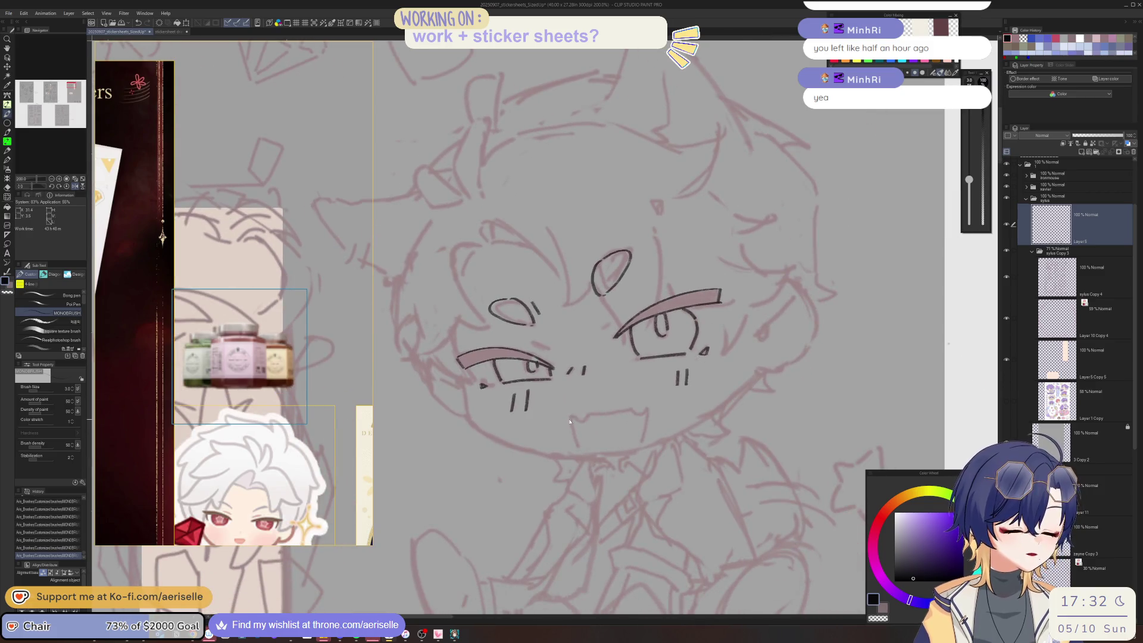
pyautogui.scroll(3, 568, 420)
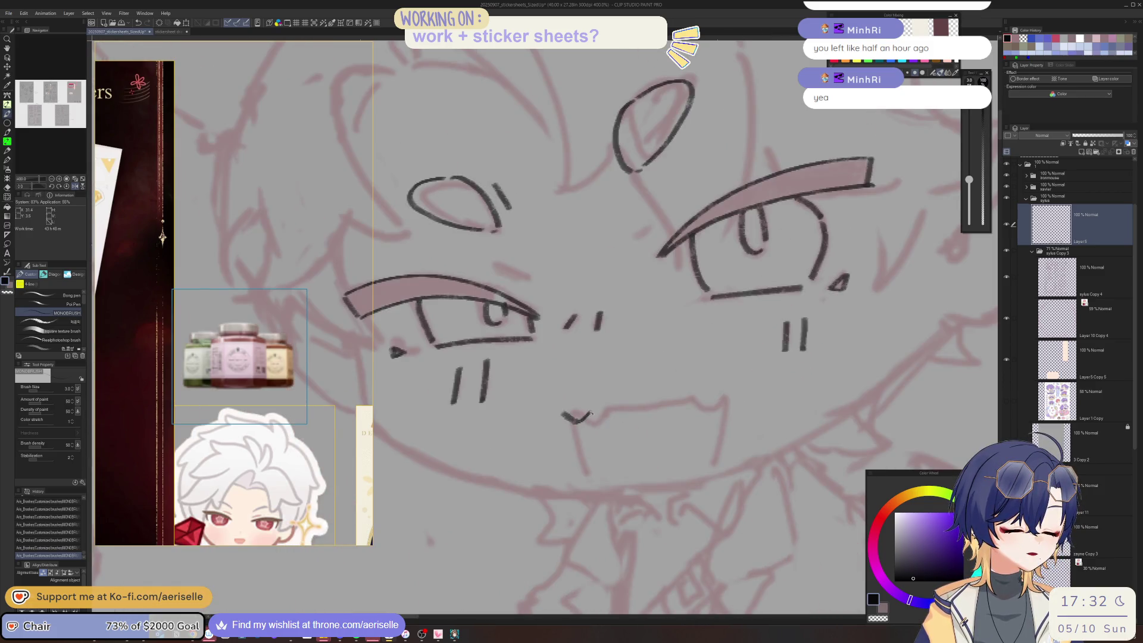
pyautogui.moveTo(591, 413)
pyautogui.mouseDown()
pyautogui.moveTo(548, 386)
pyautogui.moveTo(506, 417)
pyautogui.moveTo(568, 488)
pyautogui.moveTo(680, 427)
pyautogui.mouseUp()
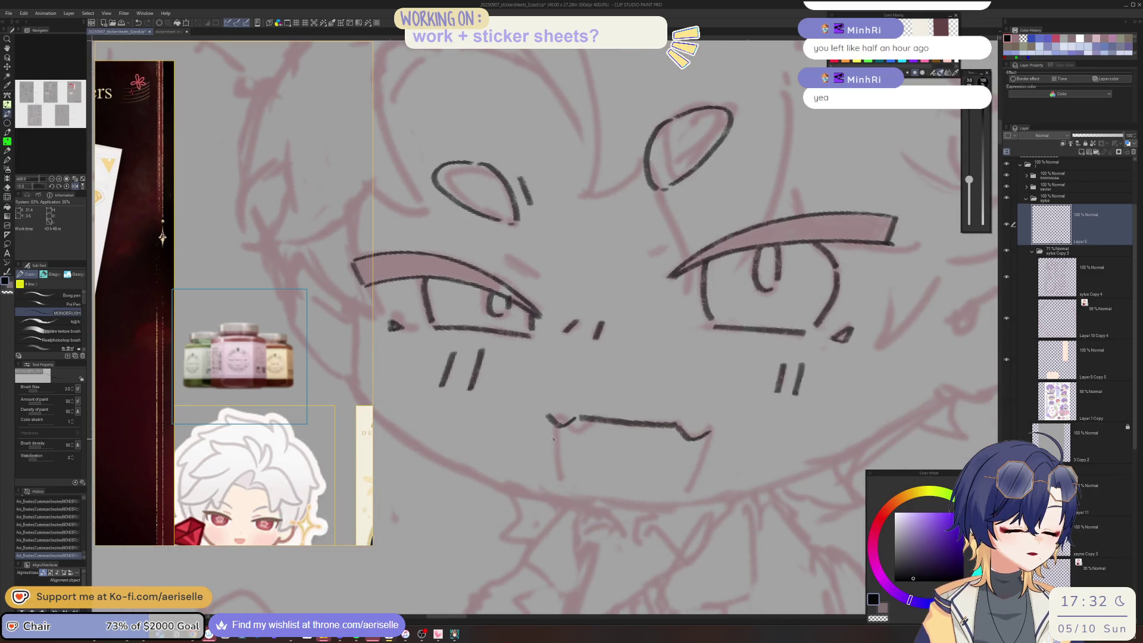
pyautogui.moveTo(558, 429); pyautogui.dragTo(563, 492)
pyautogui.moveTo(711, 433); pyautogui.dragTo(689, 495)
pyautogui.scroll(-6, 708, 452)
pyautogui.scroll(1, 760, 468)
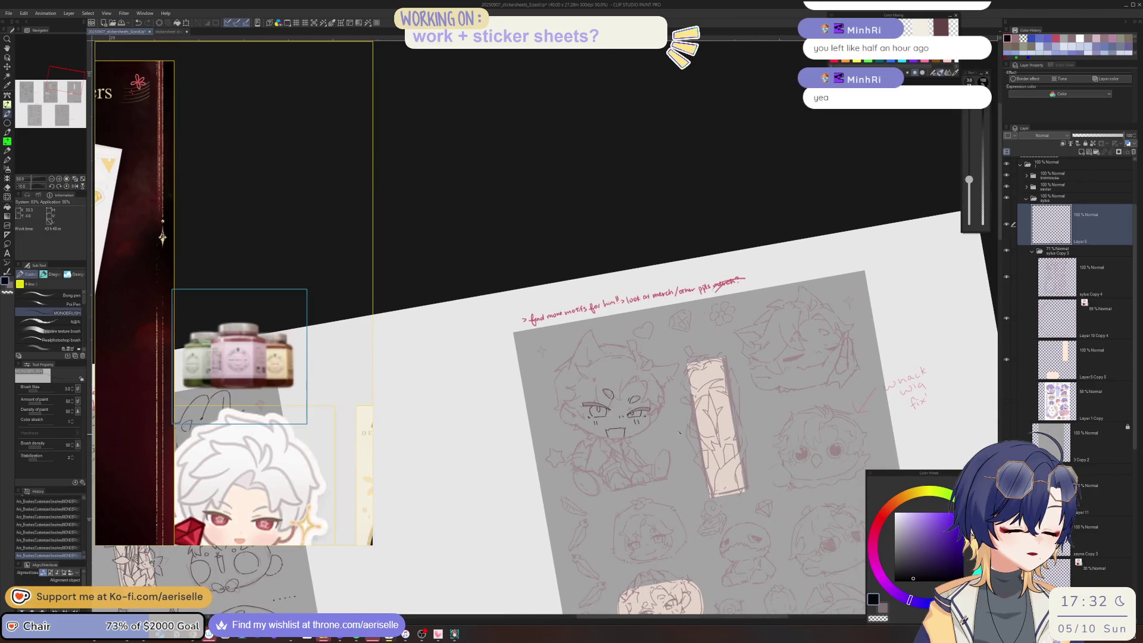
# - Lasso the chibi's eye and nudge it slightly up and left, then deselect
pyautogui.scroll(4, 666, 442)
pyautogui.scroll(-5, 666, 443)
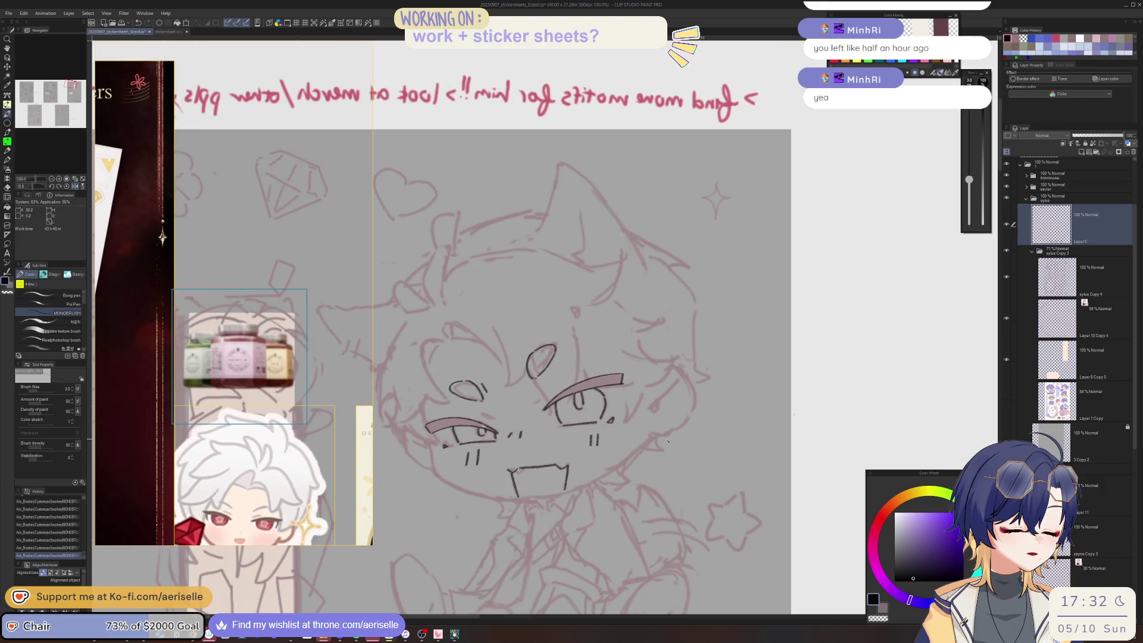
pyautogui.scroll(-5, 686, 460)
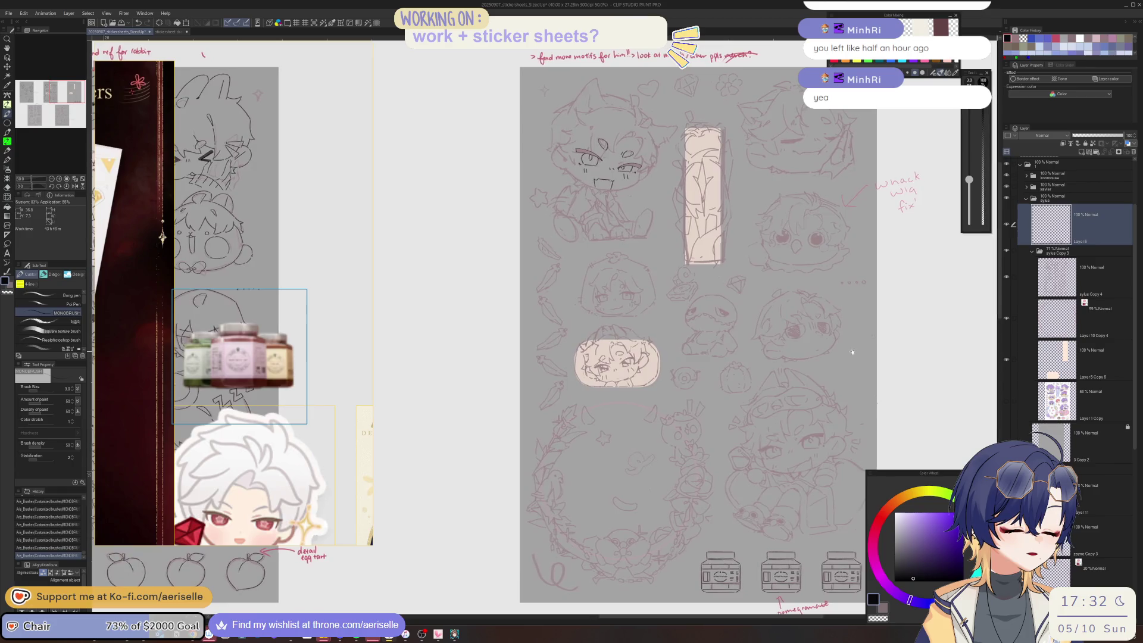
pyautogui.hscroll(2, 684, 357)
pyautogui.scroll(3, 545, 389)
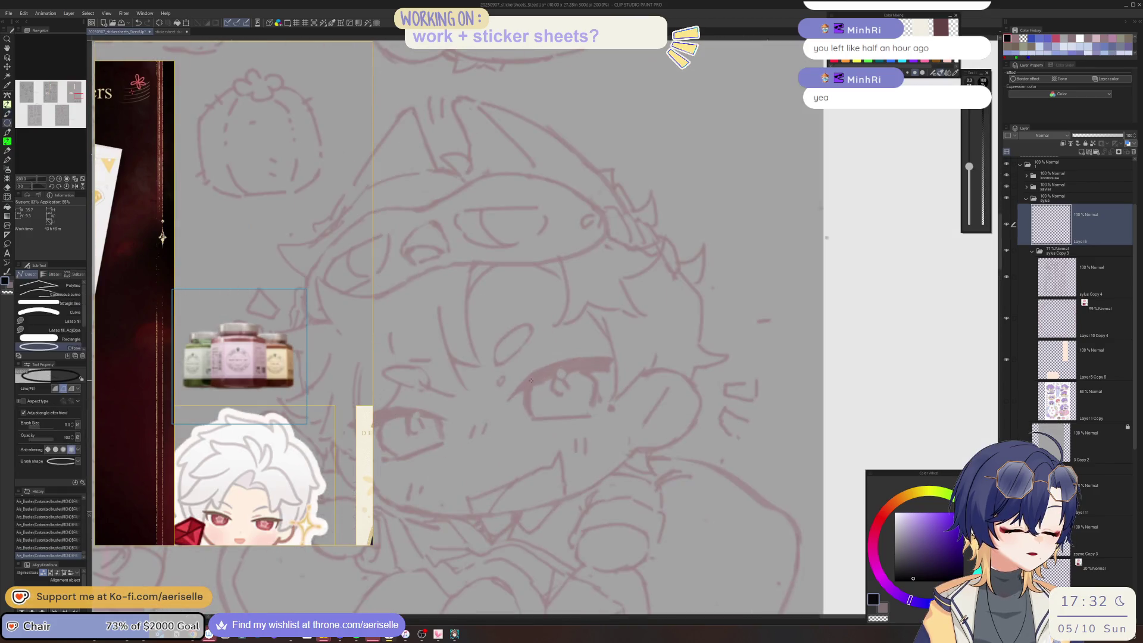
pyautogui.scroll(-4, 545, 390)
pyautogui.keyDown('ctrl'); pyautogui.keyDown('shift'); pyautogui.click(824, 316); pyautogui.keyUp('shift'); pyautogui.keyUp('ctrl')
pyautogui.scroll(-3, 824, 315)
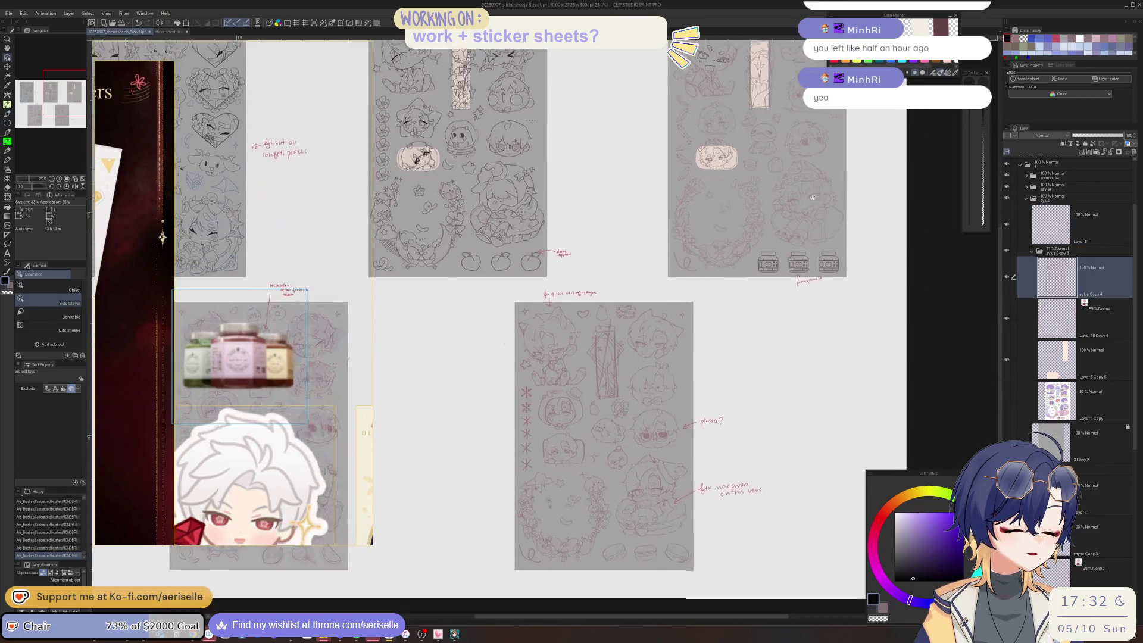
pyautogui.scroll(6, 865, 253)
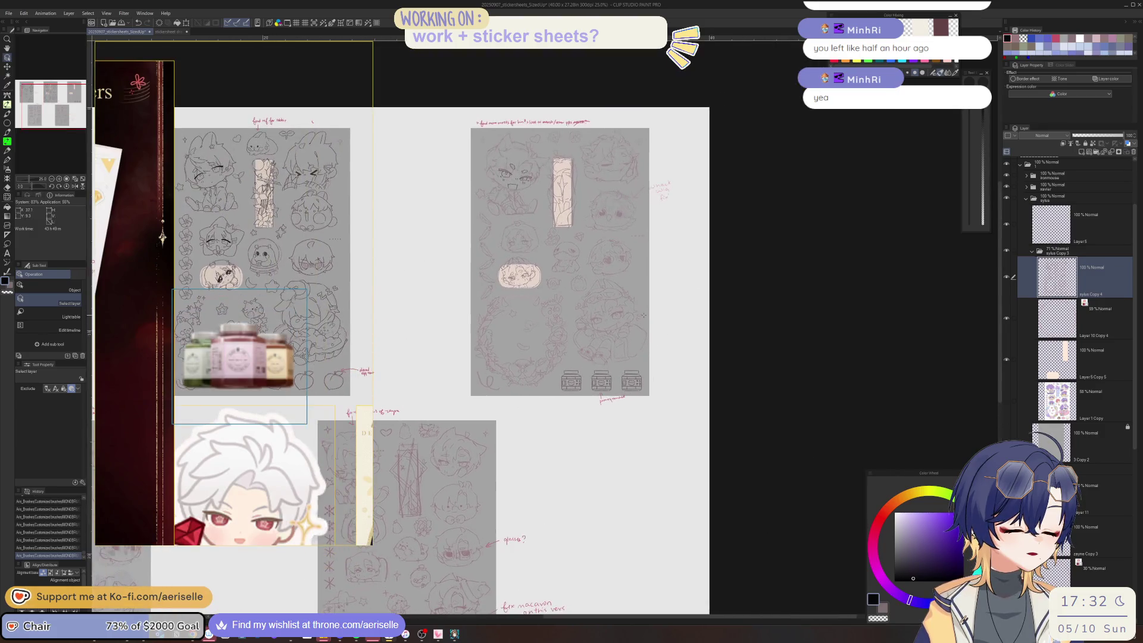
pyautogui.press('m')
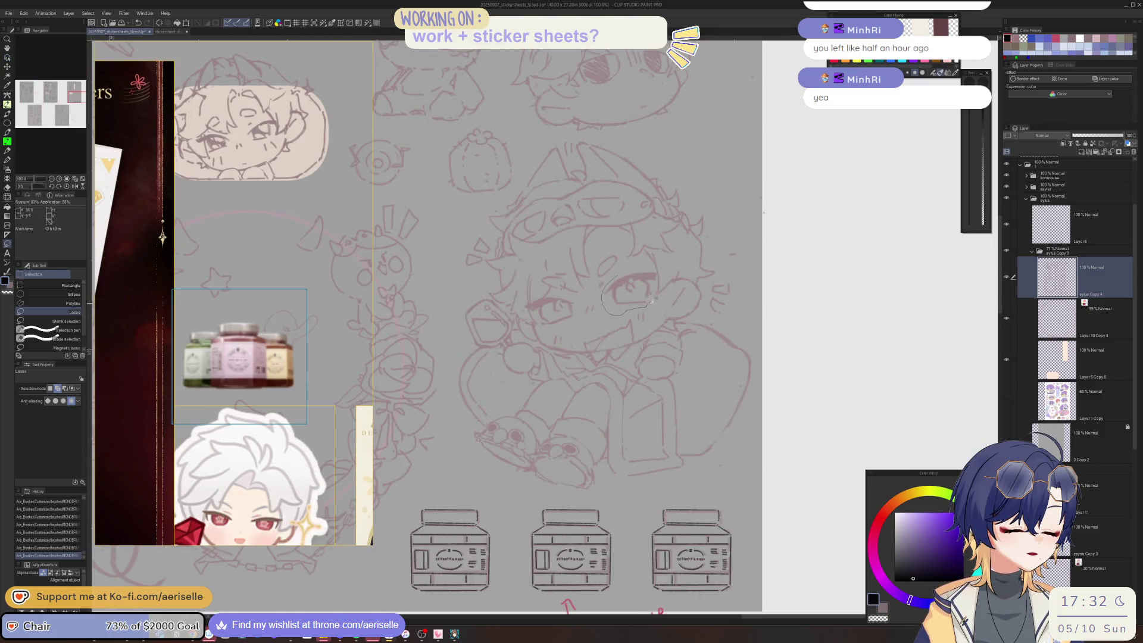
pyautogui.moveTo(659, 270); pyautogui.dragTo(640, 296)
pyautogui.press('k')
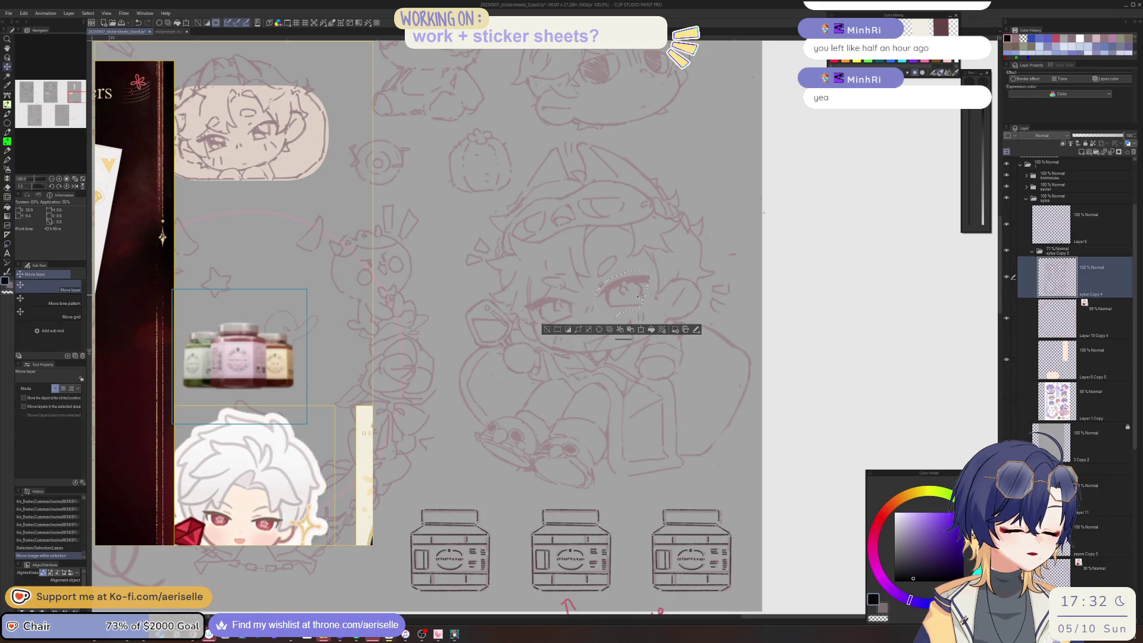
pyautogui.hotkey('ctrl', 'd')
# - Lasso the whole face, shift it slightly left, and deselect
pyautogui.scroll(1, 694, 294)
pyautogui.scroll(1, 695, 294)
pyautogui.press('m')
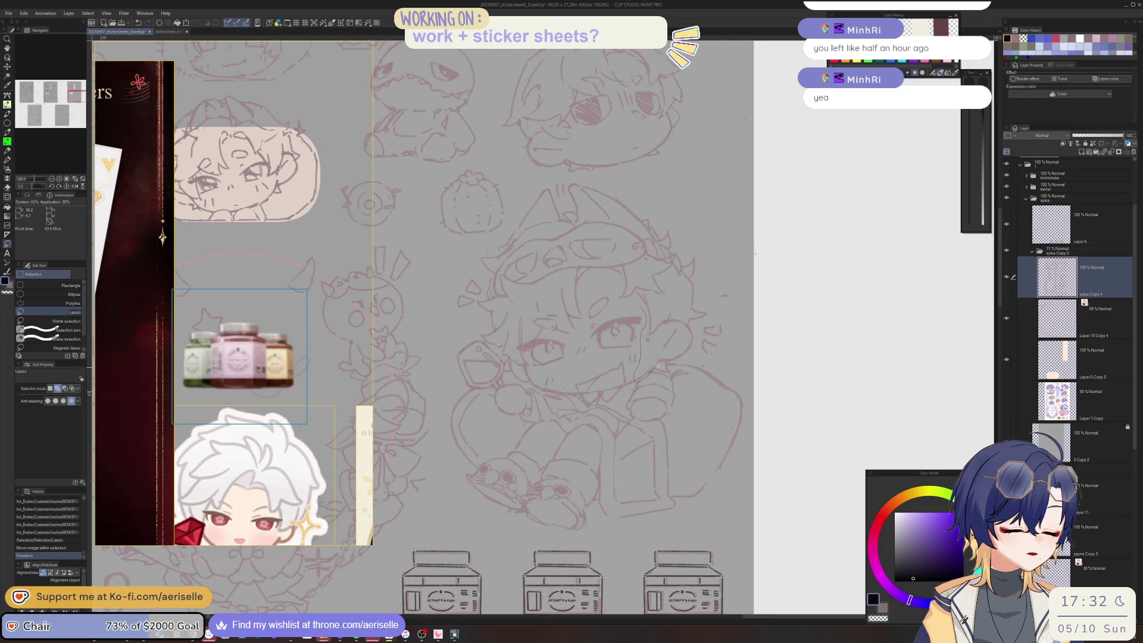
pyautogui.moveTo(670, 372); pyautogui.dragTo(675, 359)
pyautogui.moveTo(708, 320)
pyautogui.mouseDown()
pyautogui.moveTo(678, 219)
pyautogui.moveTo(589, 171)
pyautogui.moveTo(569, 186)
pyautogui.mouseUp()
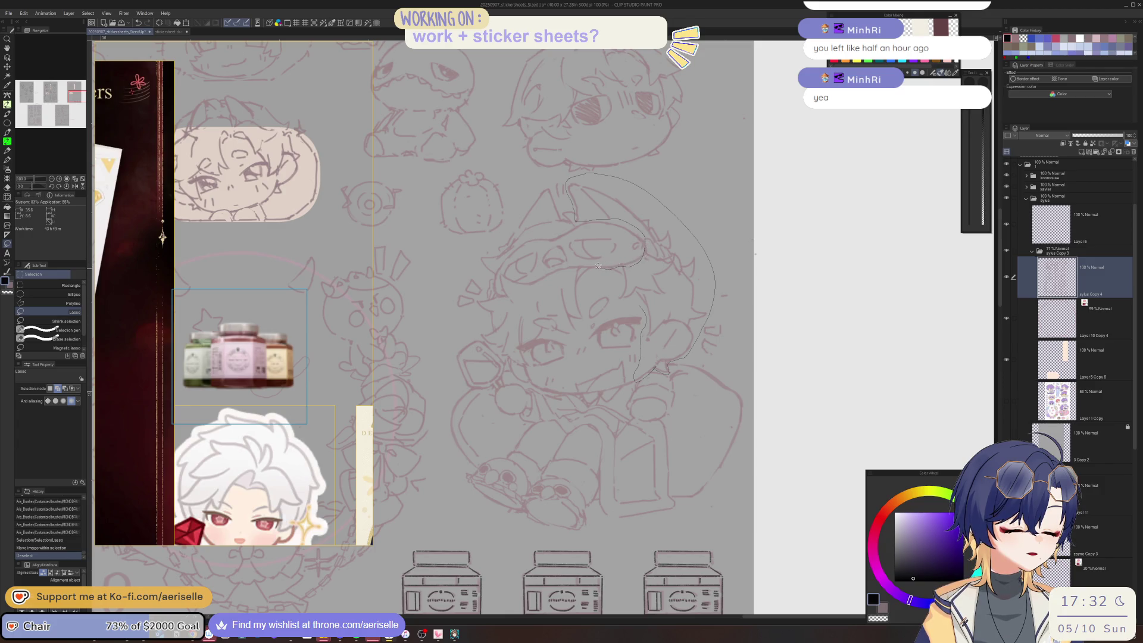
pyautogui.moveTo(585, 266)
pyautogui.mouseDown()
pyautogui.moveTo(611, 281)
pyautogui.moveTo(622, 309)
pyautogui.mouseUp()
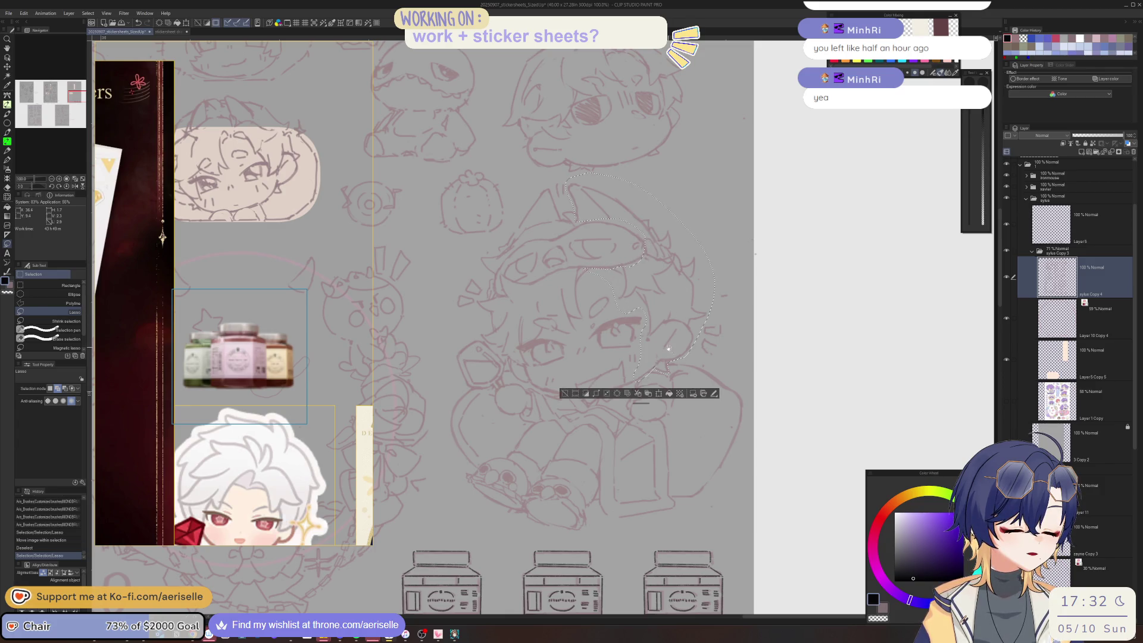
pyautogui.press('k')
pyautogui.moveTo(679, 356); pyautogui.dragTo(674, 357)
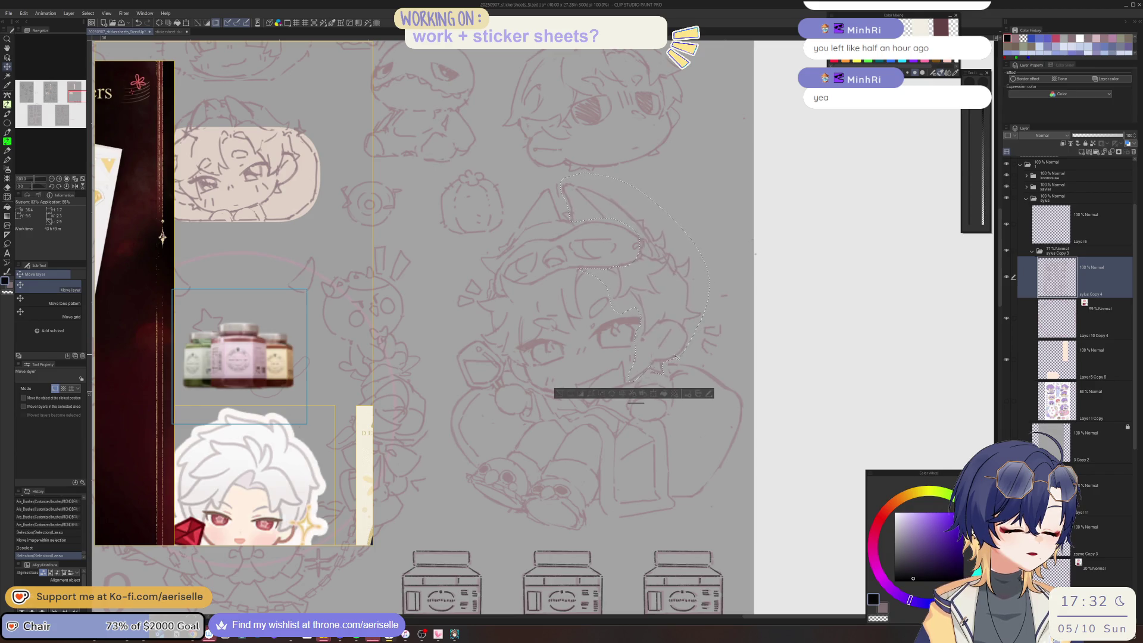
pyautogui.hotkey('ctrl', 'd')
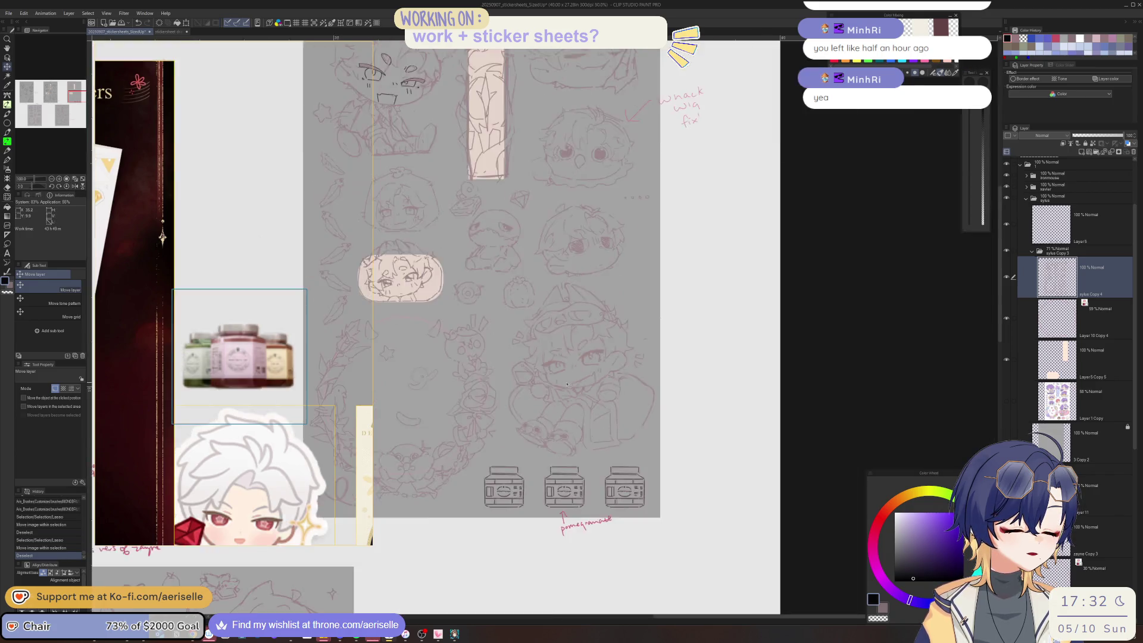
# - Lasso the right eye and brow lineart and nudge it slightly down
pyautogui.hotkey('ctrl', '-')
pyautogui.hotkey('ctrl', '-')
pyautogui.hscroll(5, 704, 506)
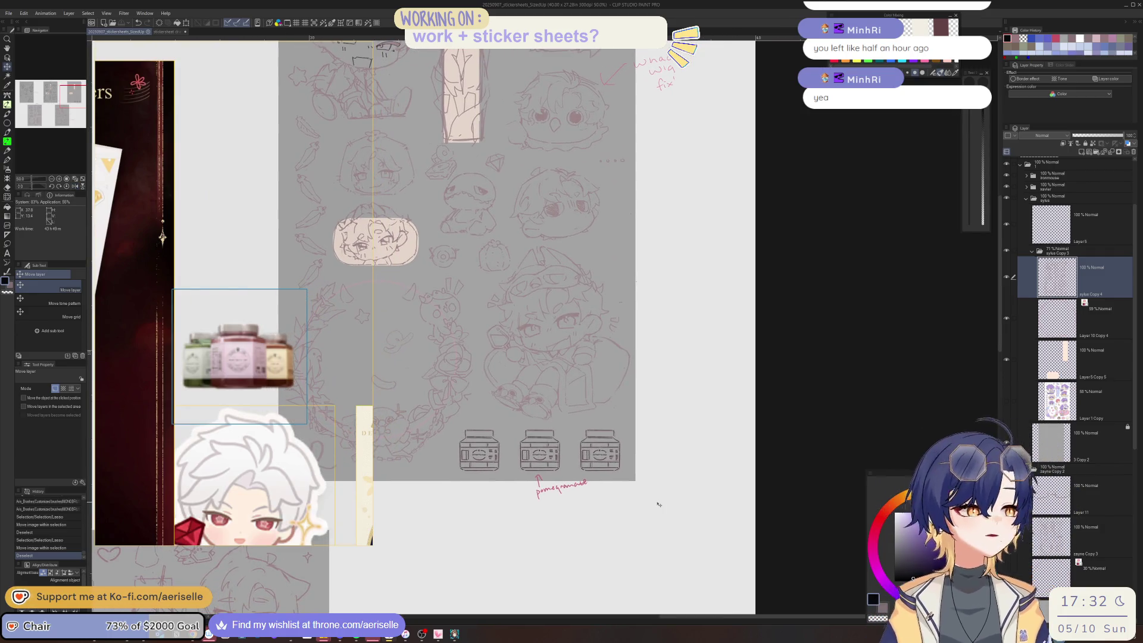
pyautogui.scroll(5, 667, 503)
pyautogui.hscroll(-3, 679, 502)
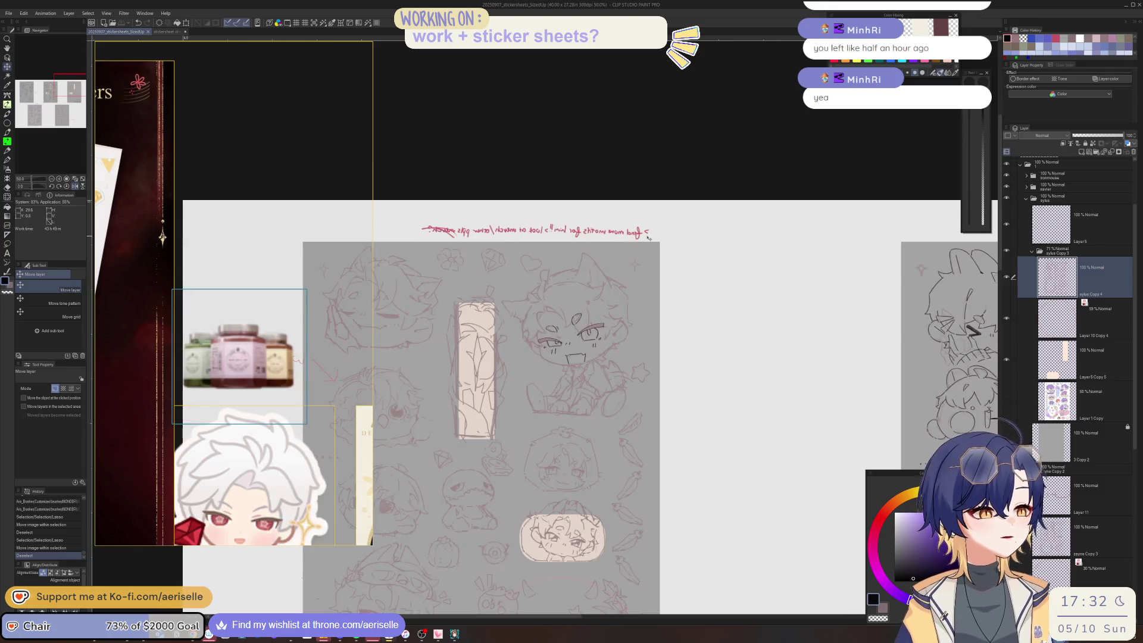
pyautogui.scroll(4, 611, 259)
pyautogui.press('m')
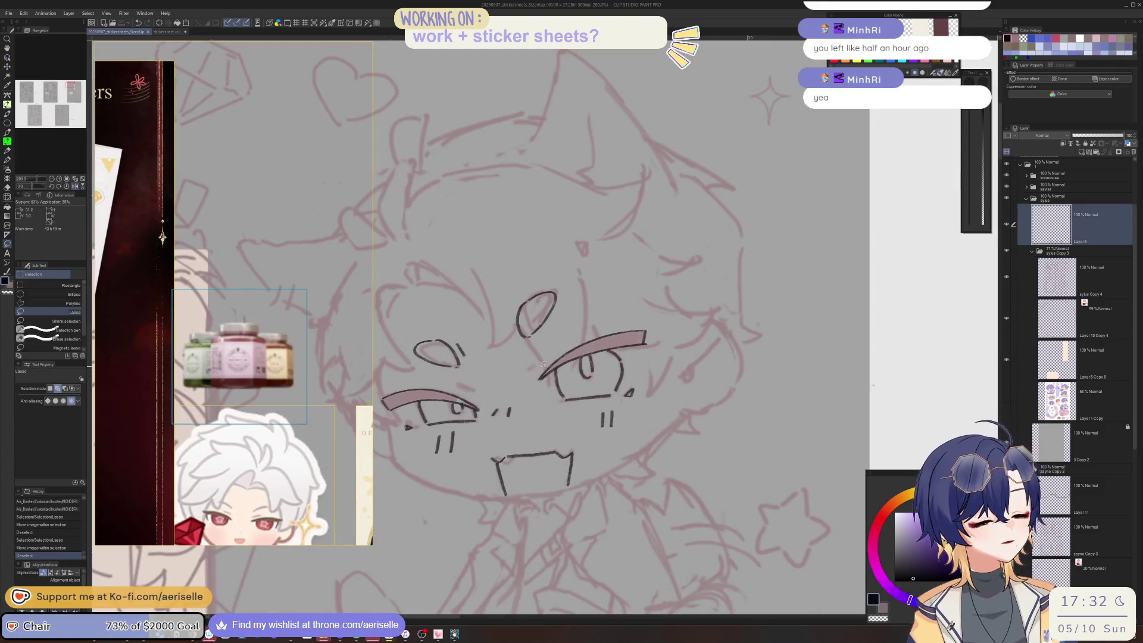
pyautogui.moveTo(538, 372)
pyautogui.mouseDown()
pyautogui.moveTo(556, 386)
pyautogui.moveTo(603, 379)
pyautogui.mouseUp()
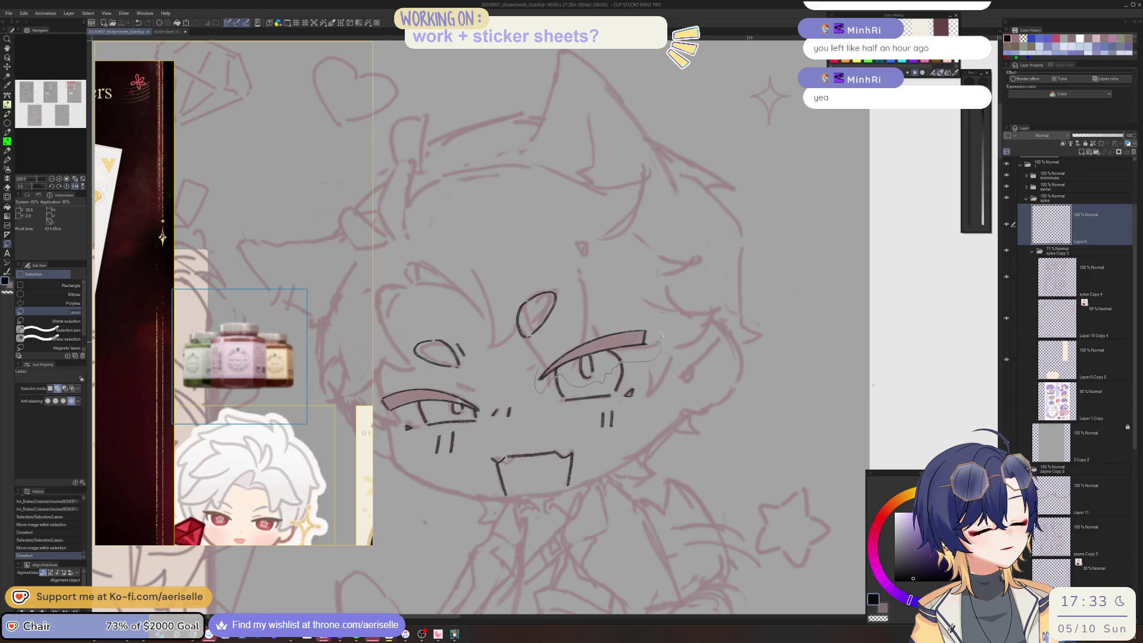
pyautogui.moveTo(661, 335); pyautogui.dragTo(653, 354)
pyautogui.press('k')
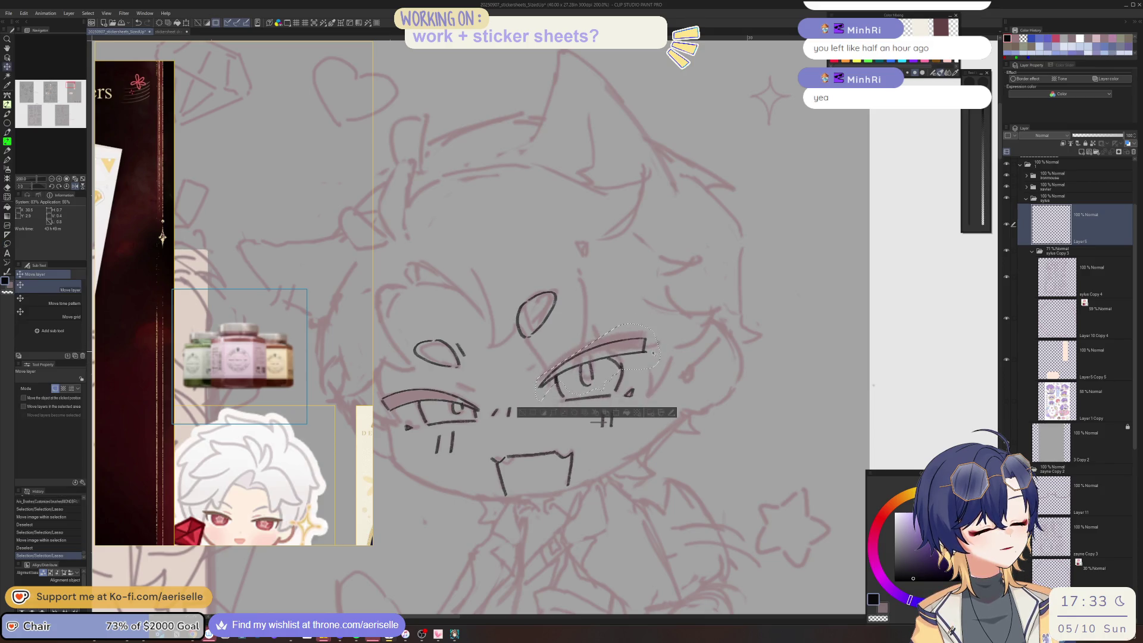
pyautogui.hotkey('ctrl', 'd')
pyautogui.scroll(-3, 521, 405)
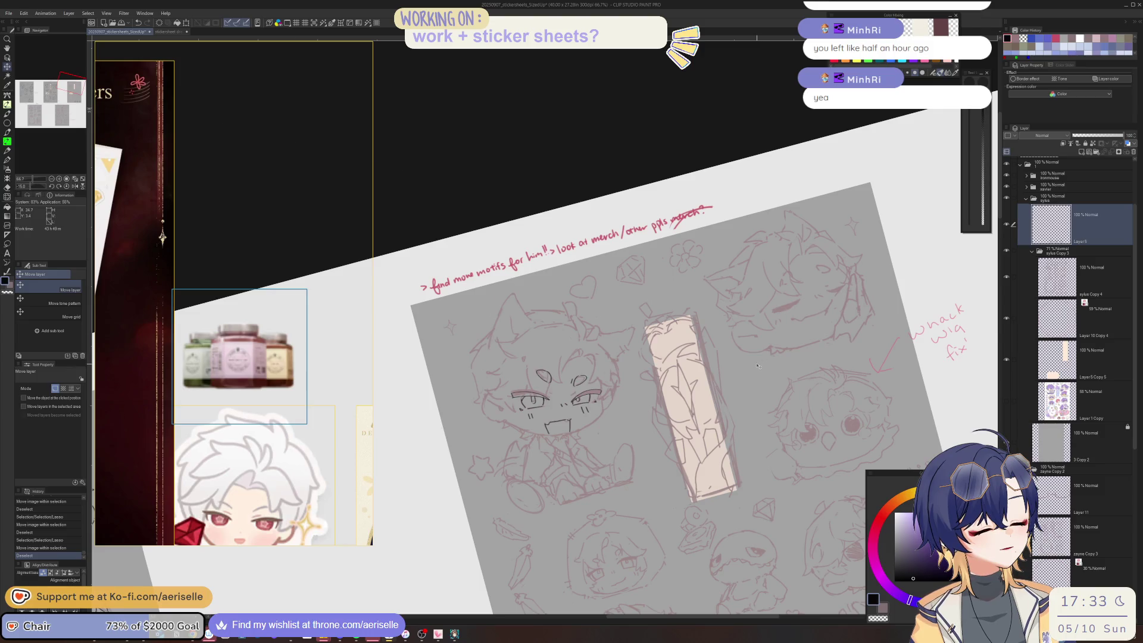
pyautogui.scroll(6, 558, 409)
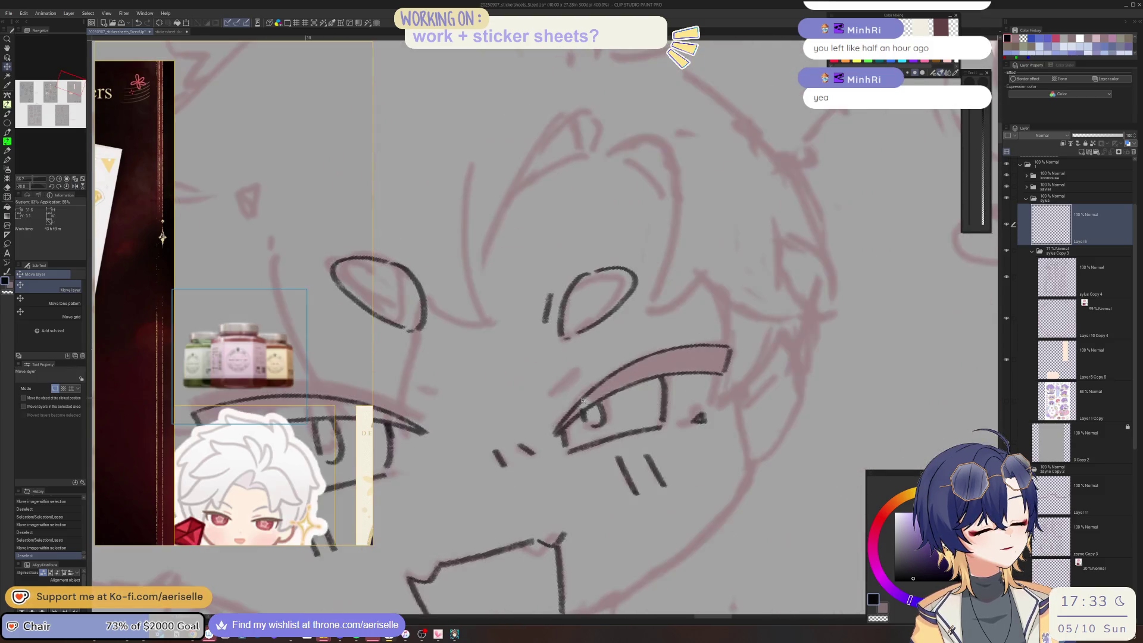
# - Lasso the right eye lineart and shift it up into place
pyautogui.press('m')
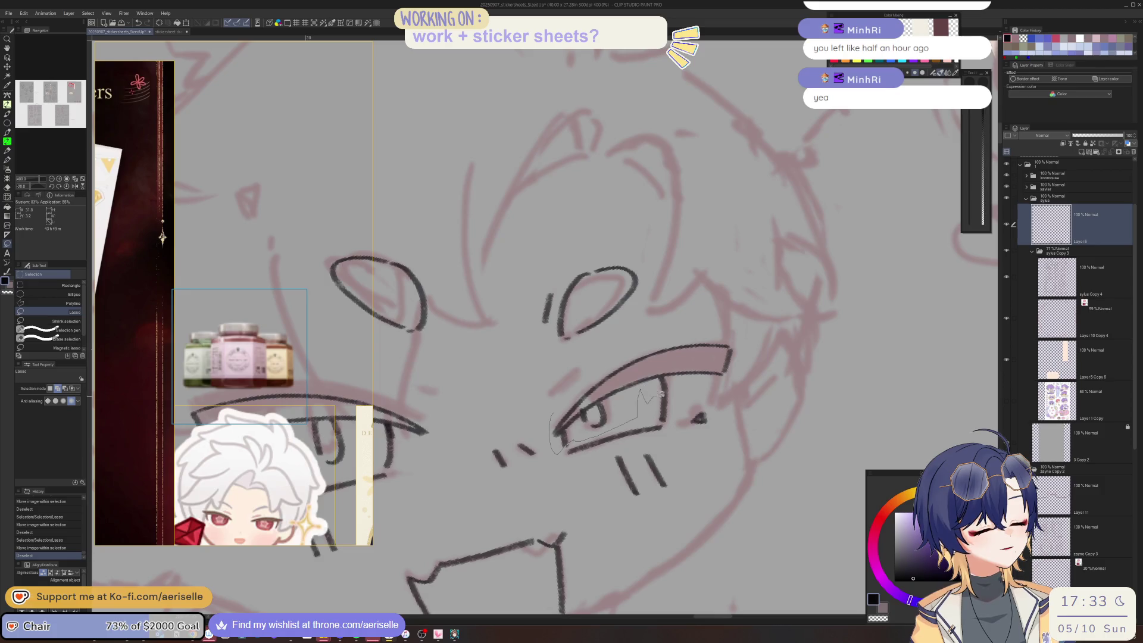
pyautogui.moveTo(724, 322); pyautogui.dragTo(729, 330)
pyautogui.hotkey('ctrl', '@')
pyautogui.press('k')
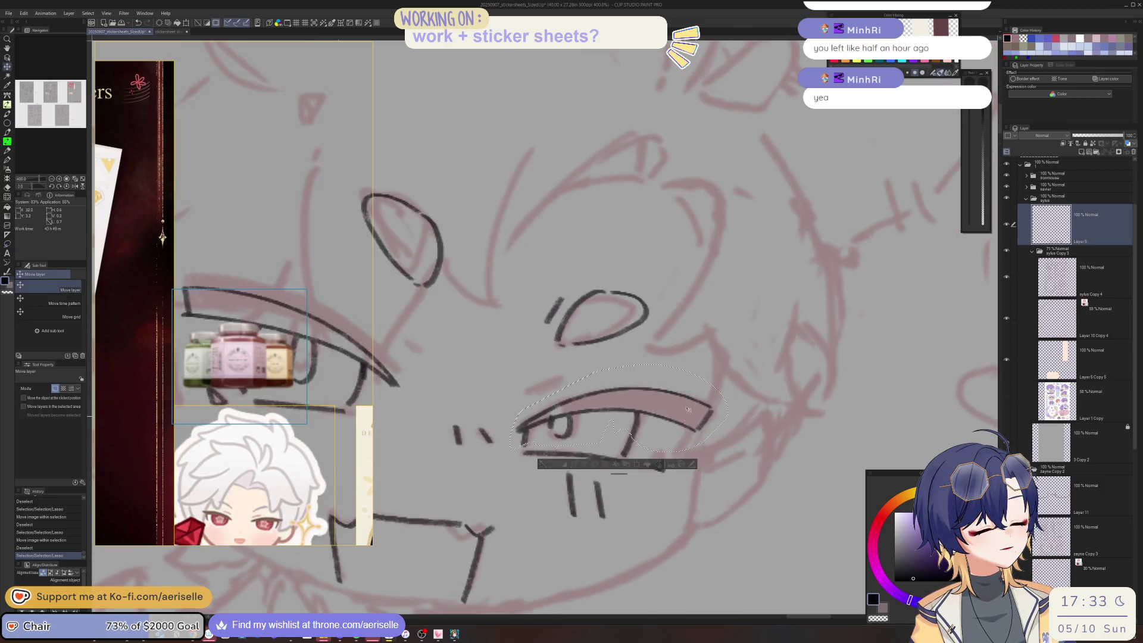
pyautogui.moveTo(688, 420); pyautogui.dragTo(688, 404)
# - Select the pupil and nudge it into position
pyautogui.click(543, 448)
pyautogui.press('m')
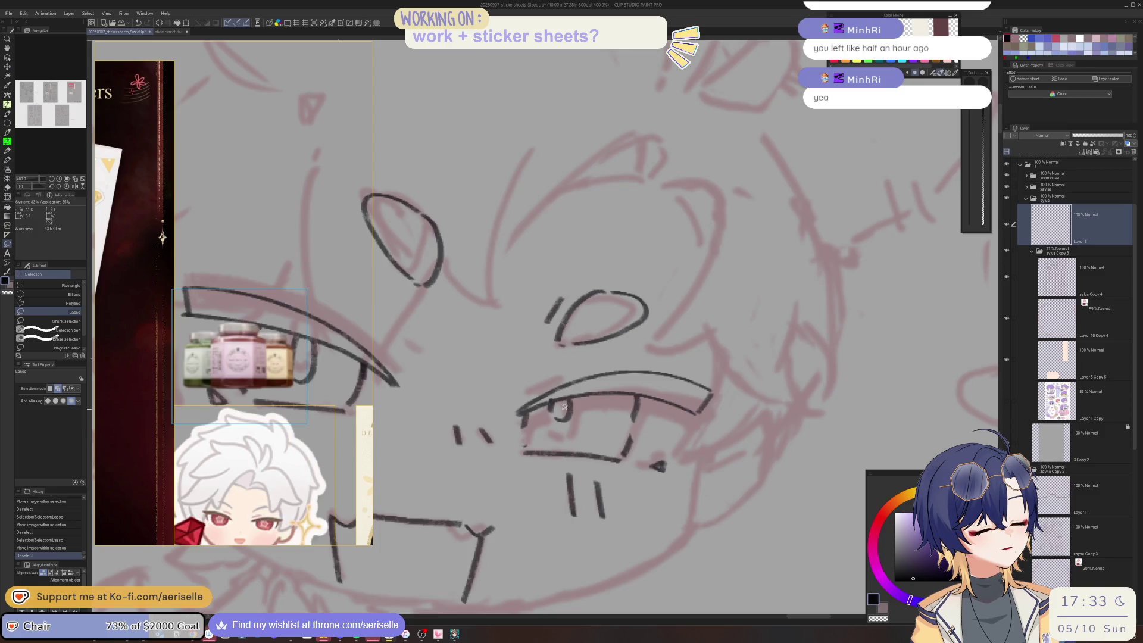
pyautogui.press('k')
pyautogui.moveTo(574, 403); pyautogui.dragTo(565, 418)
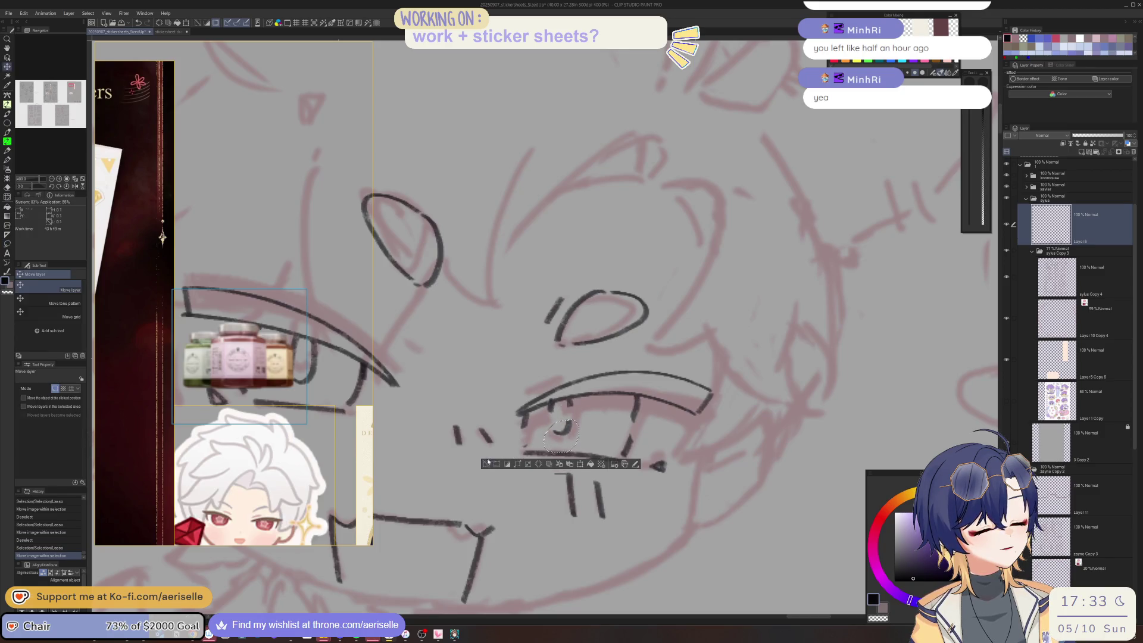
pyautogui.hotkey('ctrl', 'alt', '0')
# - Nudge the left eye into place, then toggle the sketch folder's visibility to check the lineart
pyautogui.press('h')
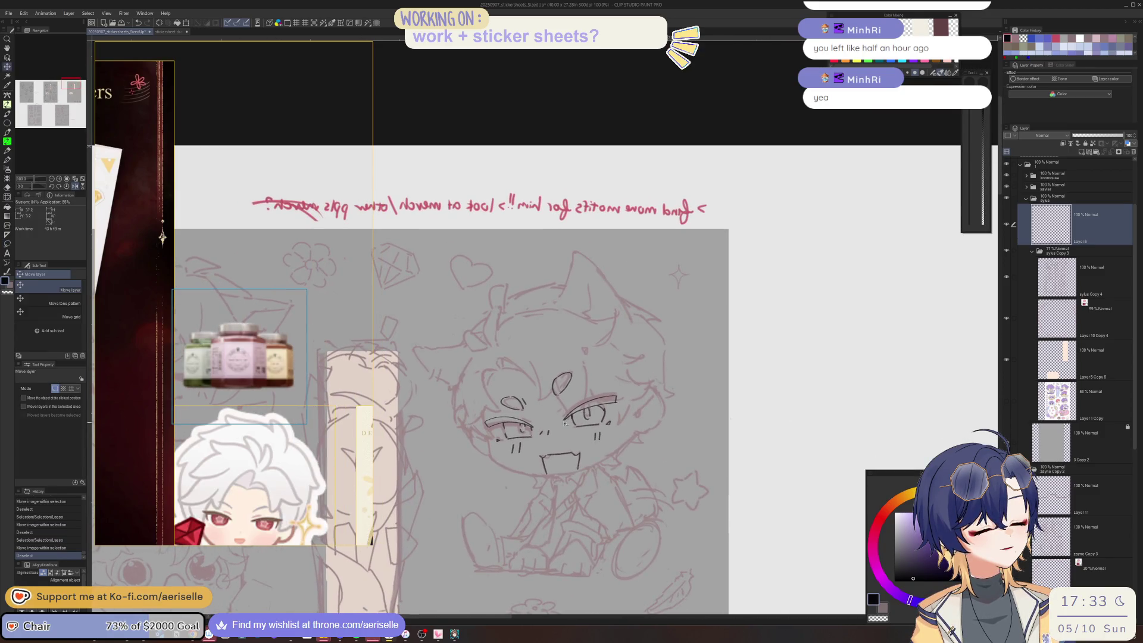
pyautogui.press('m')
pyautogui.hotkey('ctrl', 'z')
pyautogui.moveTo(565, 433)
pyautogui.mouseDown()
pyautogui.moveTo(530, 413)
pyautogui.moveTo(505, 427)
pyautogui.mouseUp()
pyautogui.press('k')
pyautogui.click(429, 455)
pyautogui.scroll(-4, 637, 328)
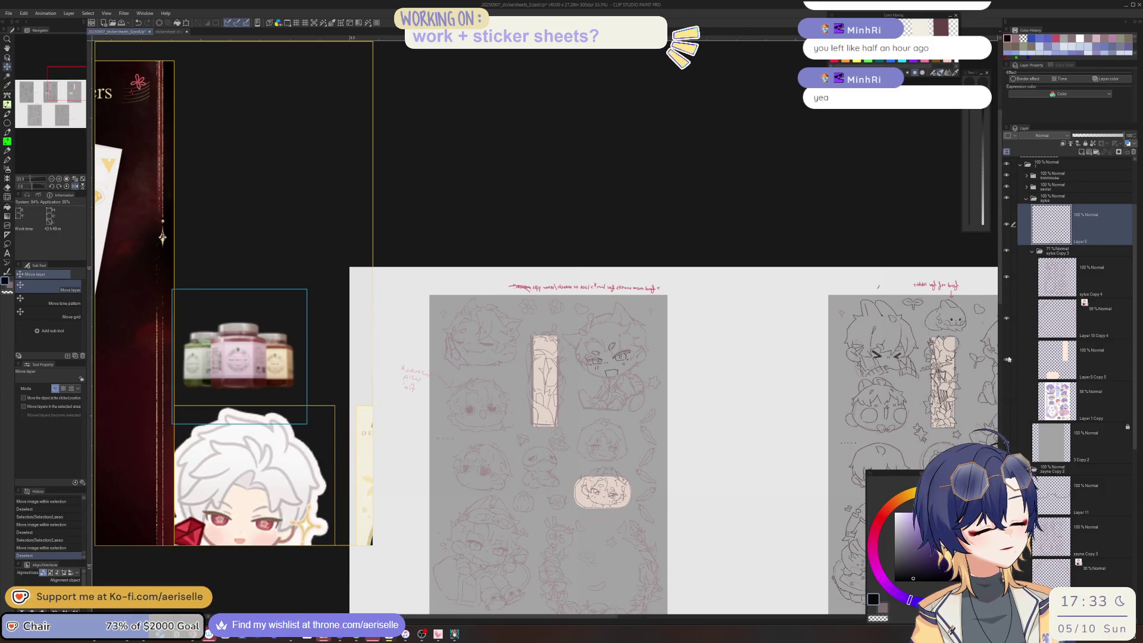
pyautogui.click(1008, 252)
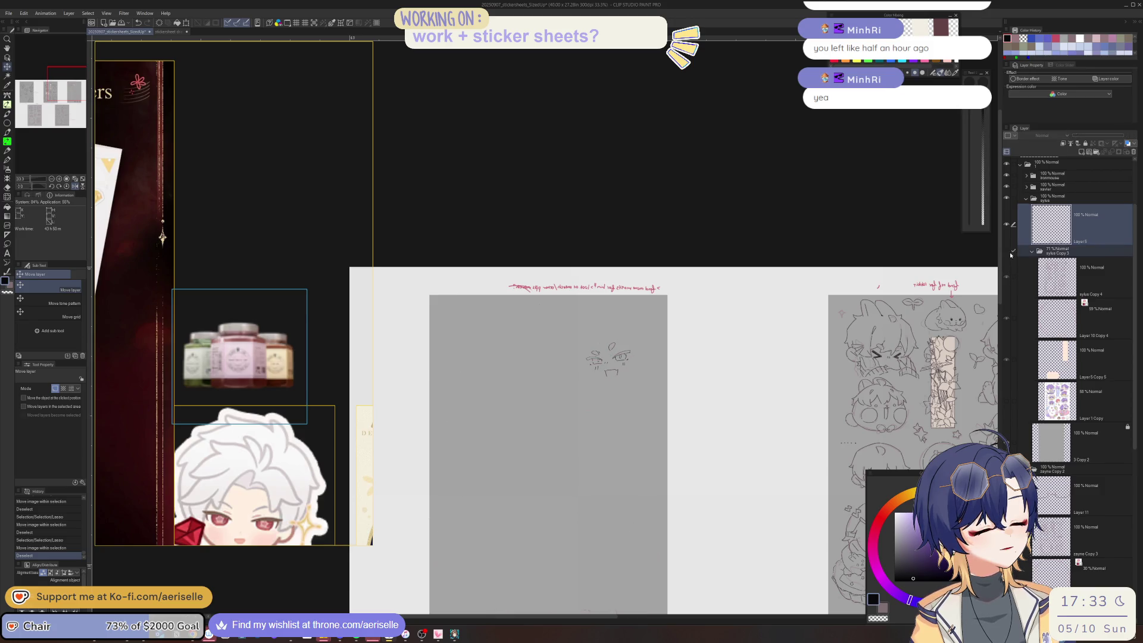
pyautogui.click(1007, 251)
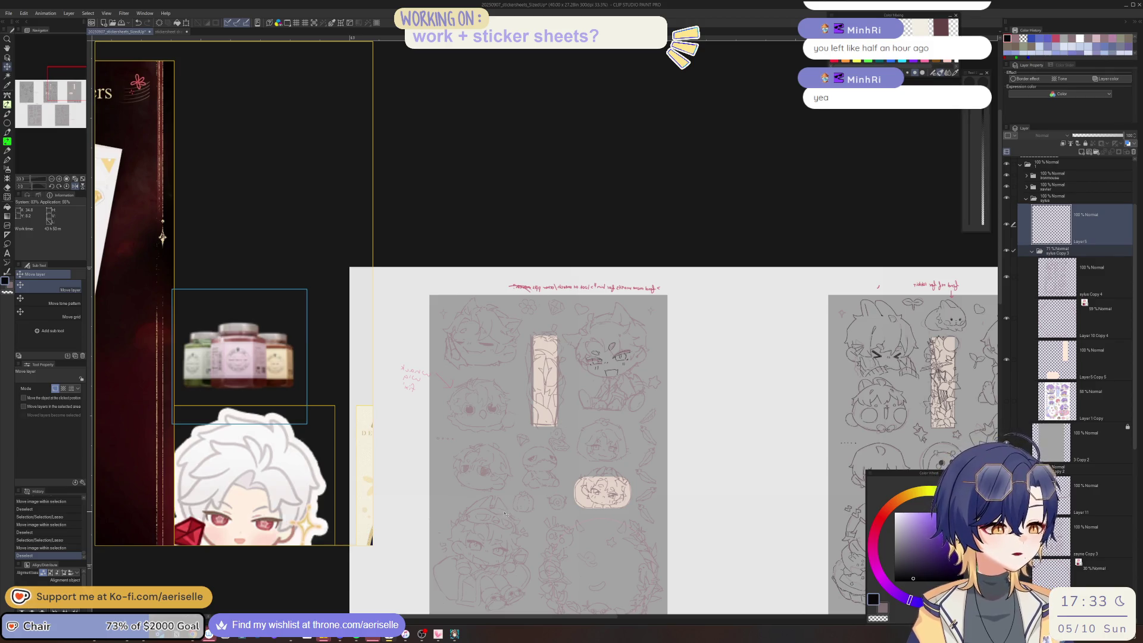
# - Undo the eye moves and erase the black eye and mouth lineart with an enlarged eraser
pyautogui.press('h')
pyautogui.press('-')
pyautogui.press('-')
pyautogui.press('-')
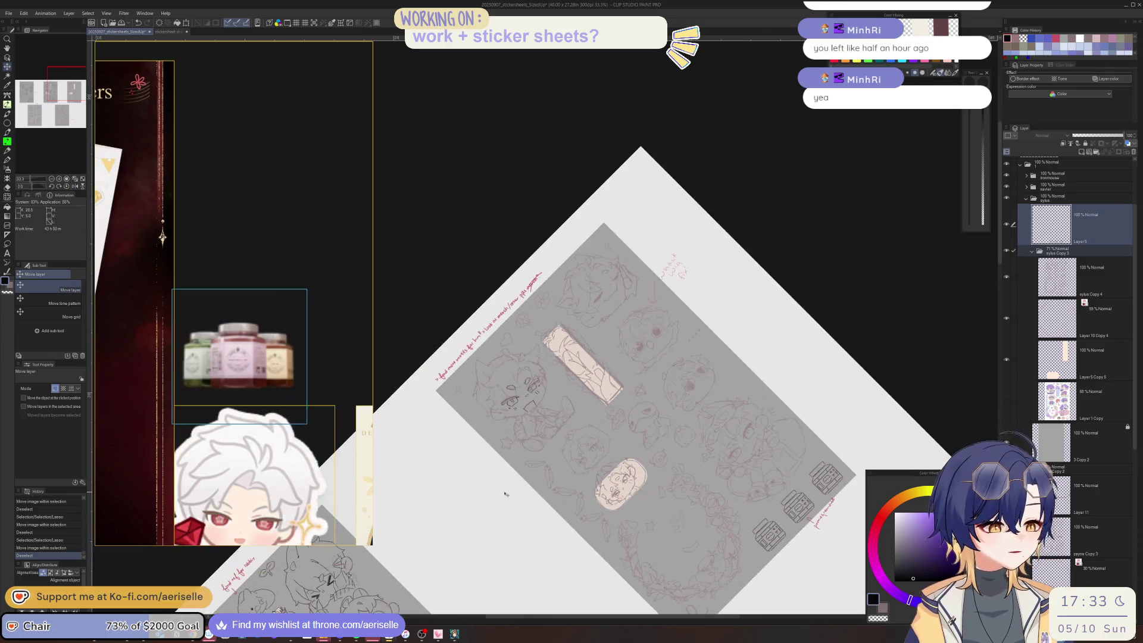
pyautogui.scroll(5, 504, 515)
pyautogui.press('e')
pyautogui.hotkey('ctrl', 'z')
pyautogui.hotkey('ctrl', 'z')
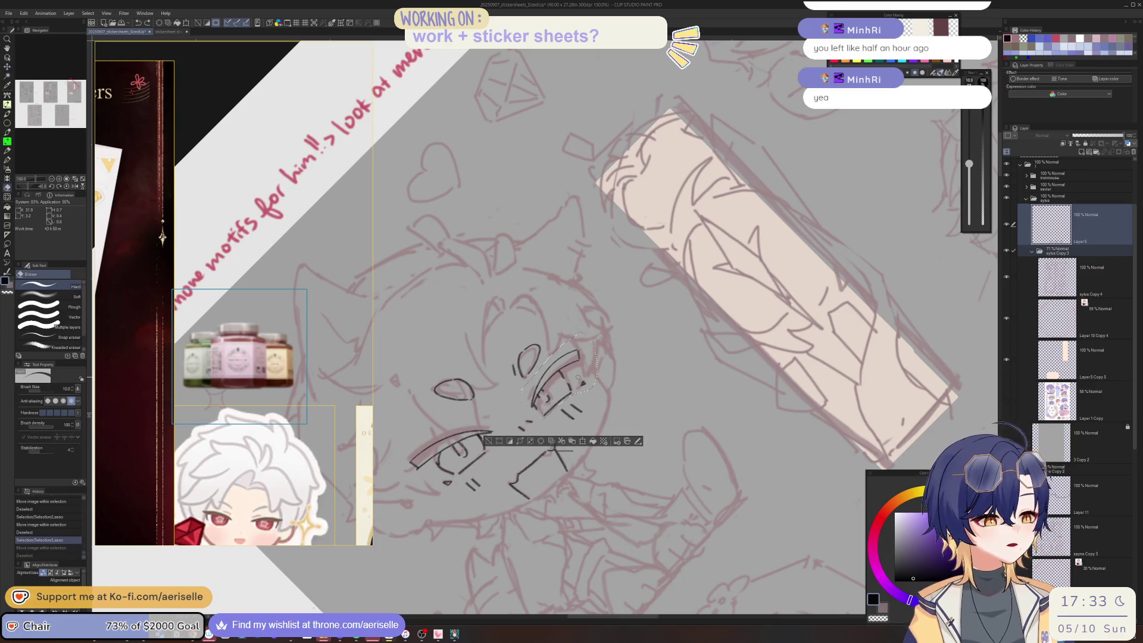
pyautogui.hotkey('ctrl', 'z')
pyautogui.press(']')
pyautogui.press(']')
pyautogui.press(']')
pyautogui.moveTo(577, 379)
pyautogui.mouseDown()
pyautogui.moveTo(530, 461)
pyautogui.moveTo(458, 453)
pyautogui.moveTo(471, 524)
pyautogui.moveTo(494, 481)
pyautogui.mouseUp()
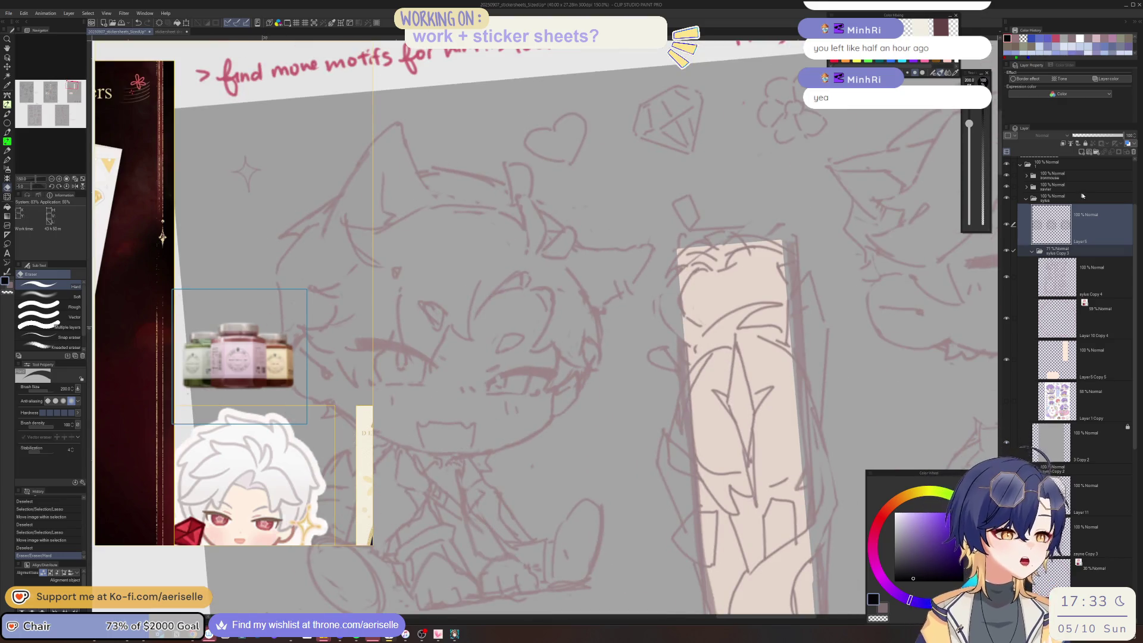
pyautogui.click(1063, 281)
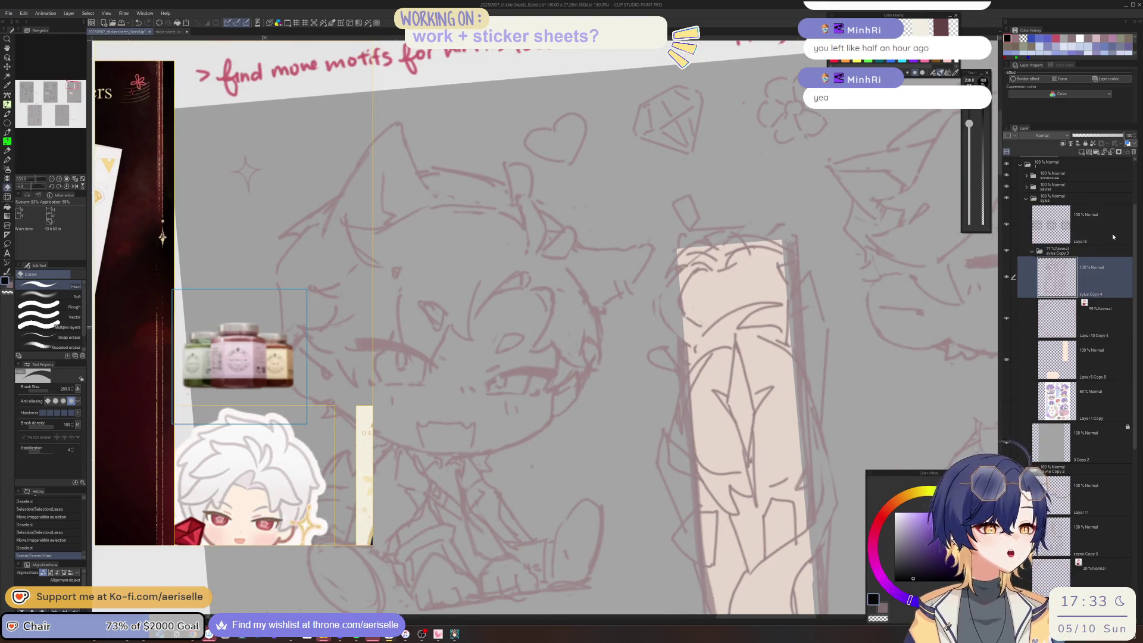
# - Paste the copied content as a new layer and zoom in on the chibi's face
pyautogui.hotkey('ctrl', 'v')
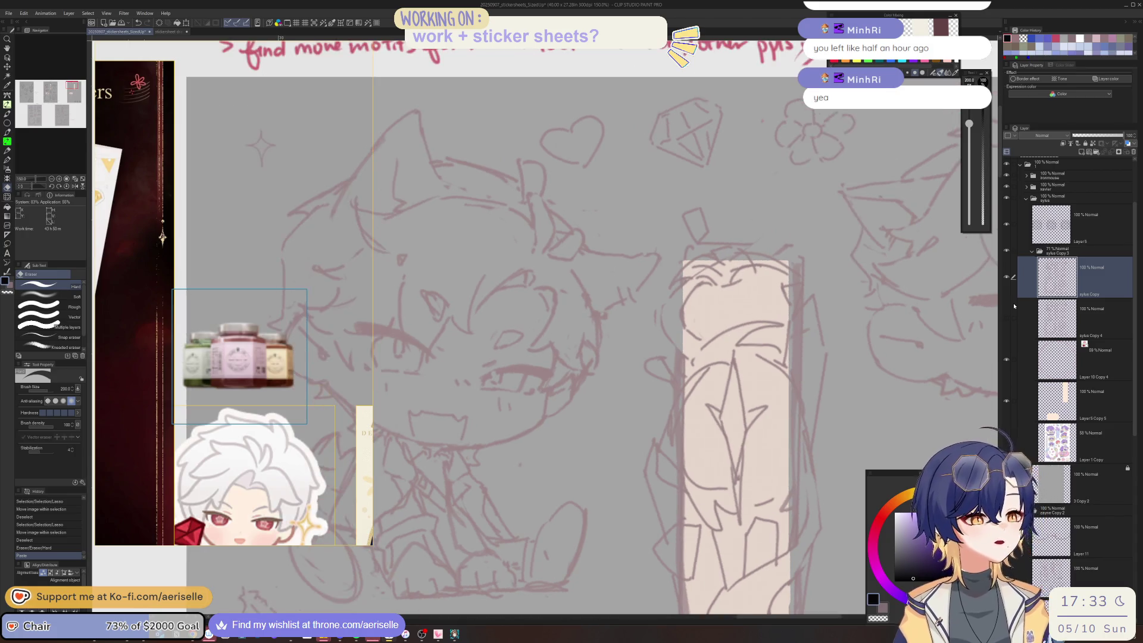
pyautogui.hotkey('ctrl', '@')
pyautogui.press('h')
pyautogui.press('-')
pyautogui.press('-')
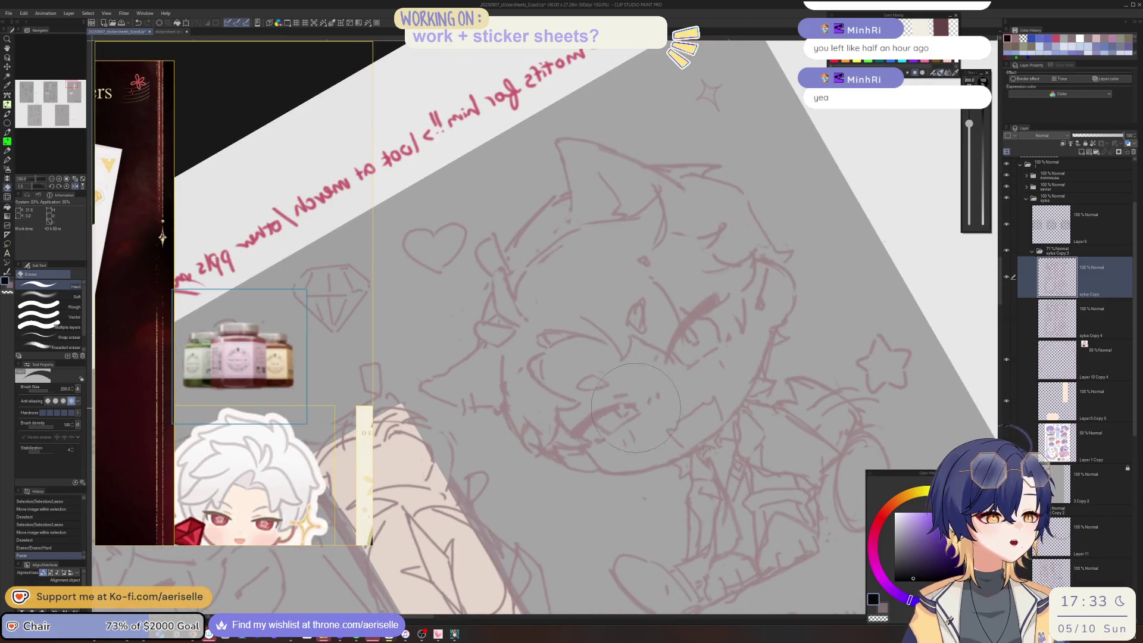
pyautogui.hotkey('ctrl', '+')
# - Erase a small part of the face and sketch a short line in the sketch's pink
pyautogui.press('[')
pyautogui.click(635, 429)
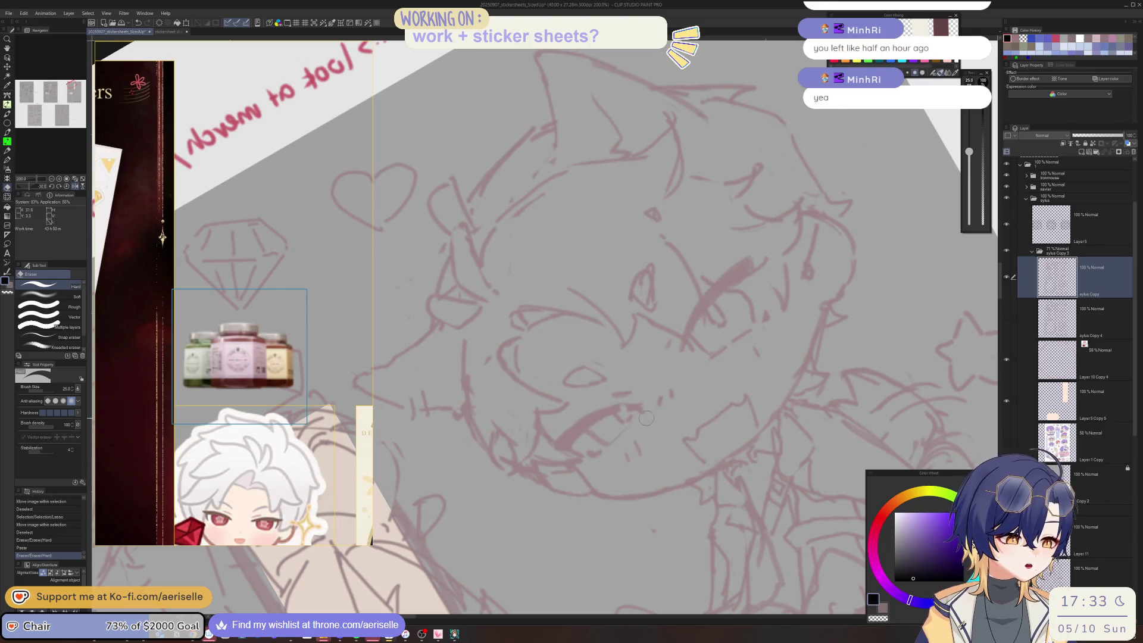
pyautogui.press('p')
pyautogui.click(666, 411)
pyautogui.hotkey('ctrl', 'z')
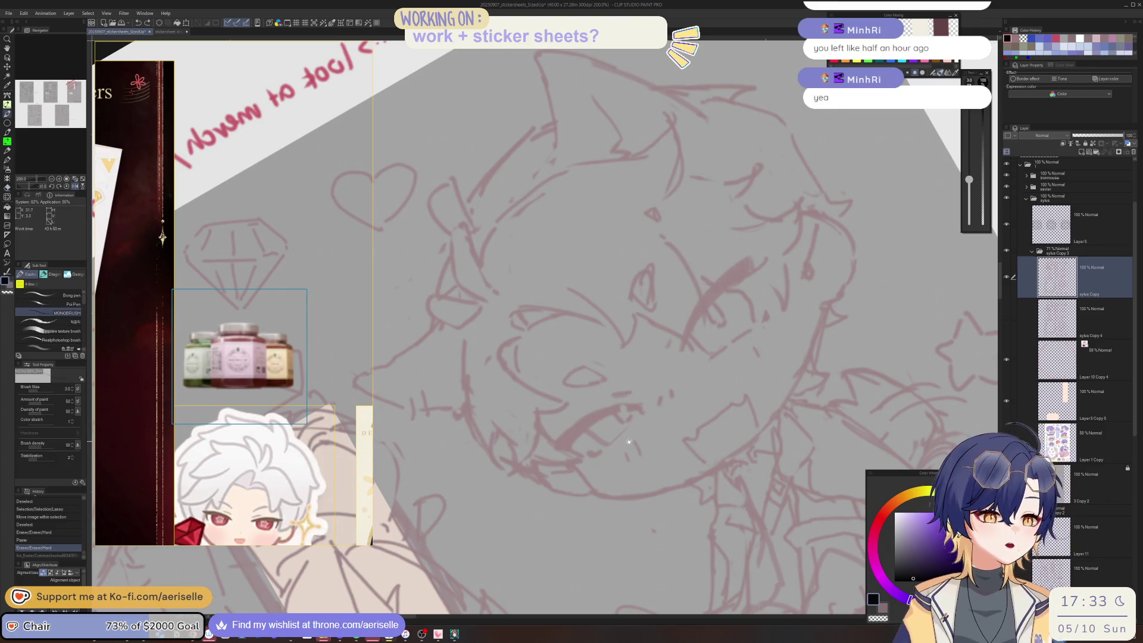
pyautogui.press('p')
pyautogui.keyDown('alt'); pyautogui.click(642, 412); pyautogui.keyUp('alt')
pyautogui.moveTo(635, 425)
pyautogui.mouseDown()
pyautogui.moveTo(619, 438)
pyautogui.moveTo(646, 466)
pyautogui.moveTo(626, 427)
pyautogui.moveTo(652, 411)
pyautogui.mouseUp()
# - Sketch small pink lines around the eyes and beside the eye
pyautogui.press('^')
pyautogui.press('e')
pyautogui.press('p')
pyautogui.moveTo(620, 455); pyautogui.dragTo(638, 434)
pyautogui.moveTo(637, 437); pyautogui.dragTo(640, 433)
pyautogui.moveTo(691, 394)
pyautogui.mouseDown()
pyautogui.moveTo(717, 400)
pyautogui.moveTo(703, 396)
pyautogui.mouseUp()
# - Check the eye proportions in a straightened, mirrored view
pyautogui.press('e')
pyautogui.scroll(-2, 714, 384)
pyautogui.hotkey('ctrl', '0')
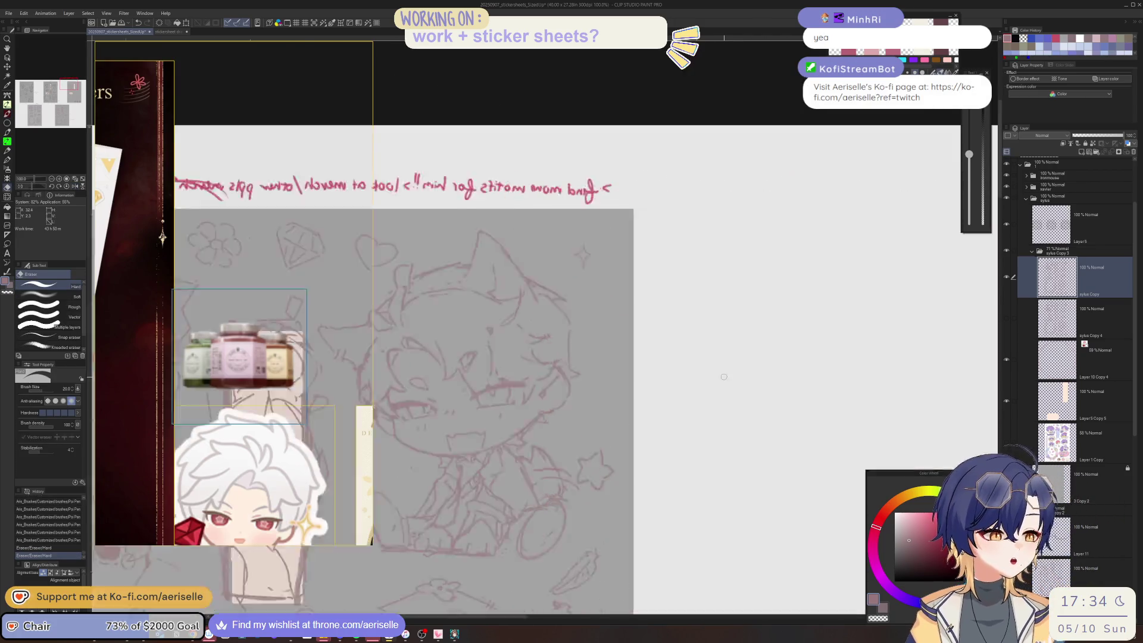
pyautogui.press('h')
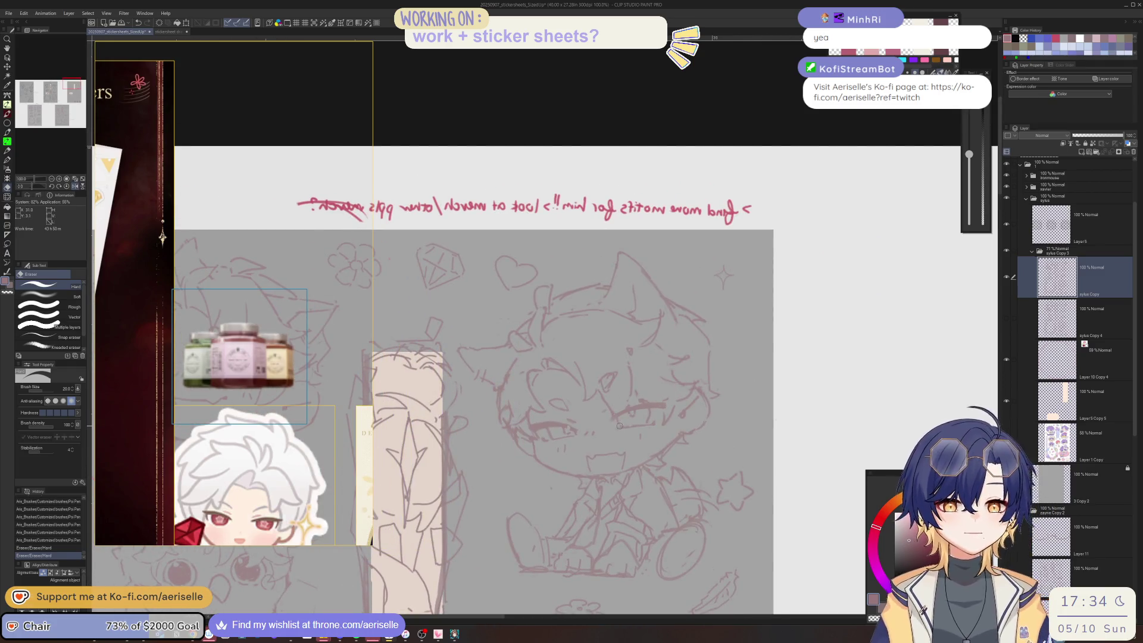
pyautogui.press('h')
pyautogui.scroll(3, 595, 429)
# - Lasso the mouth lines, nudge them slightly upward, then deselect
pyautogui.press('m')
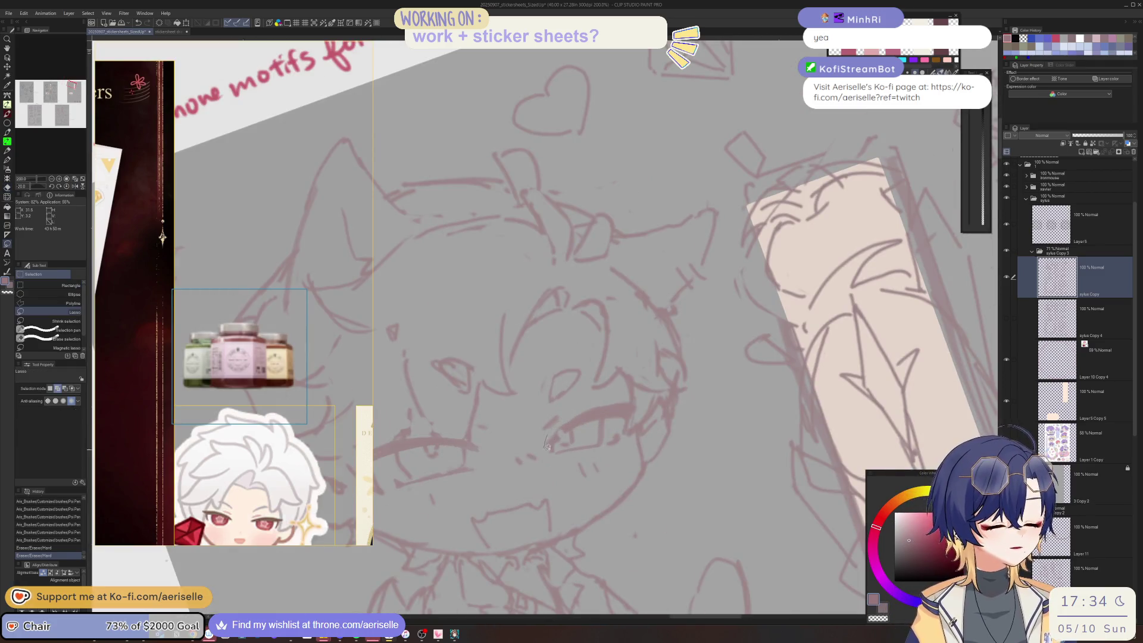
pyautogui.moveTo(544, 448); pyautogui.dragTo(637, 394)
pyautogui.press('k')
pyautogui.moveTo(515, 466); pyautogui.dragTo(601, 421)
pyautogui.hotkey('ctrl', 'd')
# - Erase stray lines near the mouth
pyautogui.press('p')
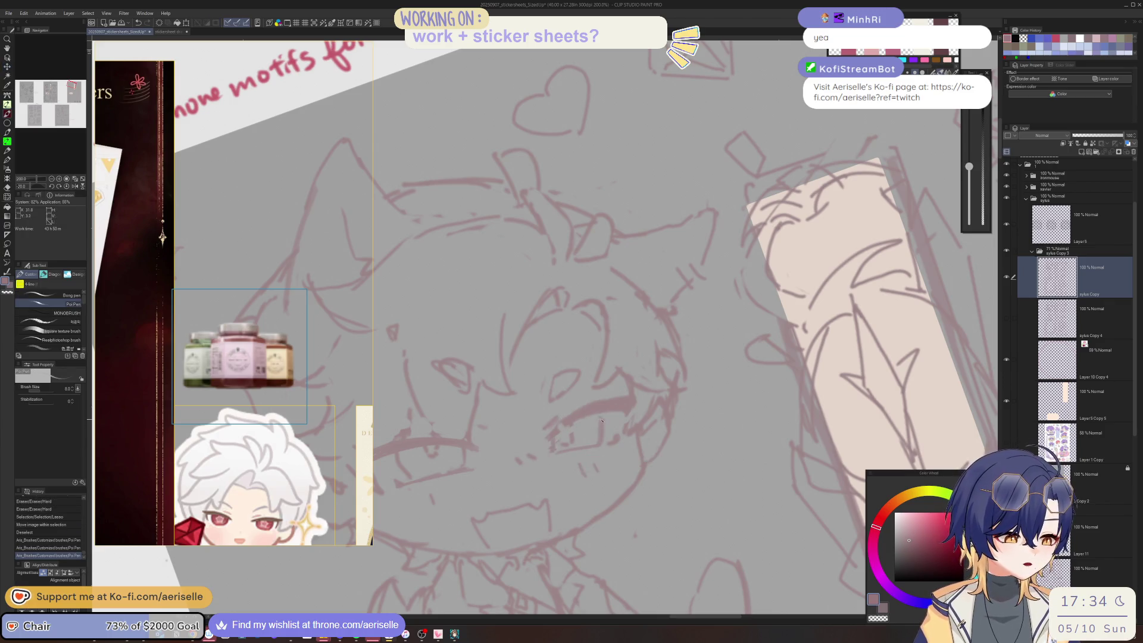
pyautogui.press('^')
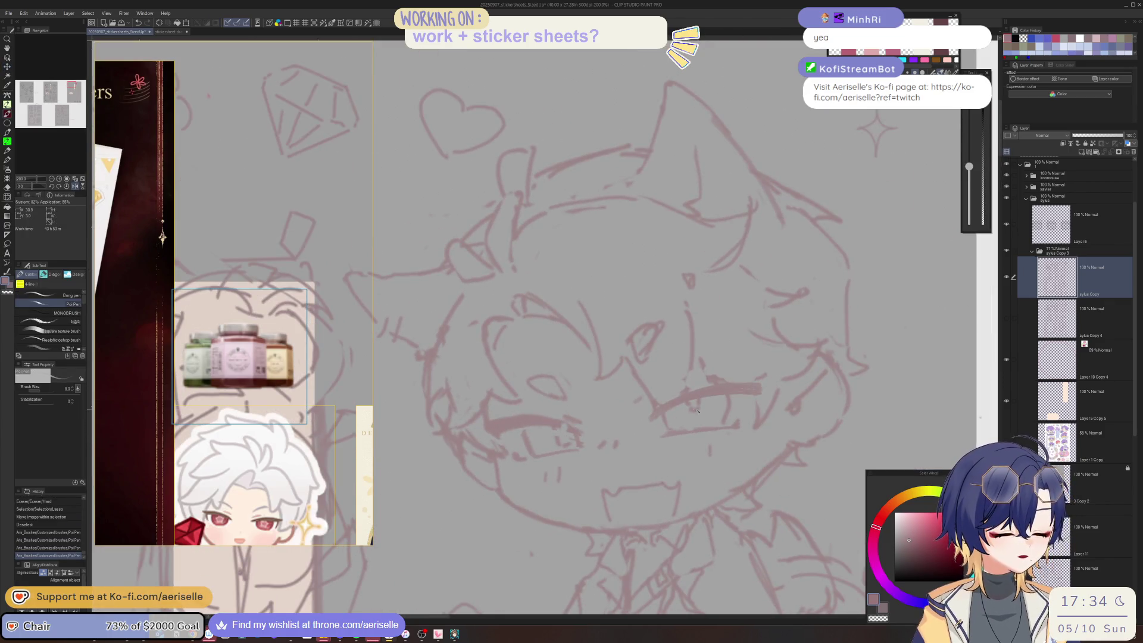
pyautogui.press('e')
pyautogui.moveTo(690, 417); pyautogui.dragTo(700, 414)
pyautogui.moveTo(562, 448); pyautogui.dragTo(558, 426)
pyautogui.press('p')
pyautogui.hotkey('ctrl', '-')
pyautogui.hotkey('ctrl', '-')
pyautogui.hotkey('ctrl', '-')
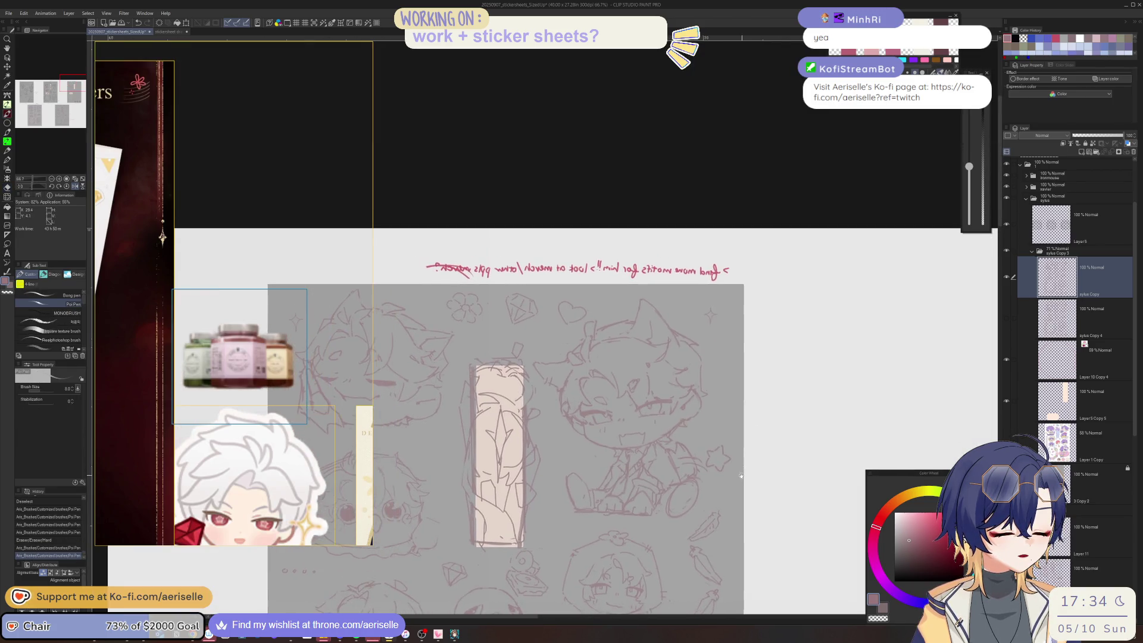
# - Erase a short stretch of face line and redo a small mark
pyautogui.scroll(-3, 702, 483)
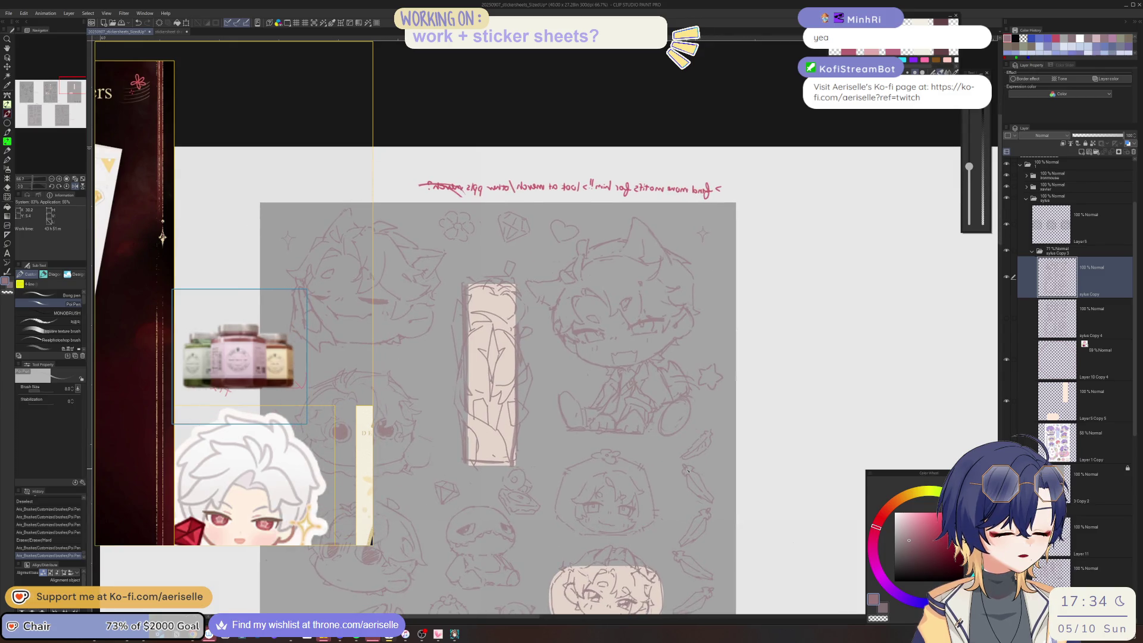
pyautogui.scroll(4, 575, 298)
pyautogui.moveTo(592, 353)
pyautogui.mouseDown()
pyautogui.moveTo(569, 294)
pyautogui.moveTo(608, 304)
pyautogui.mouseUp()
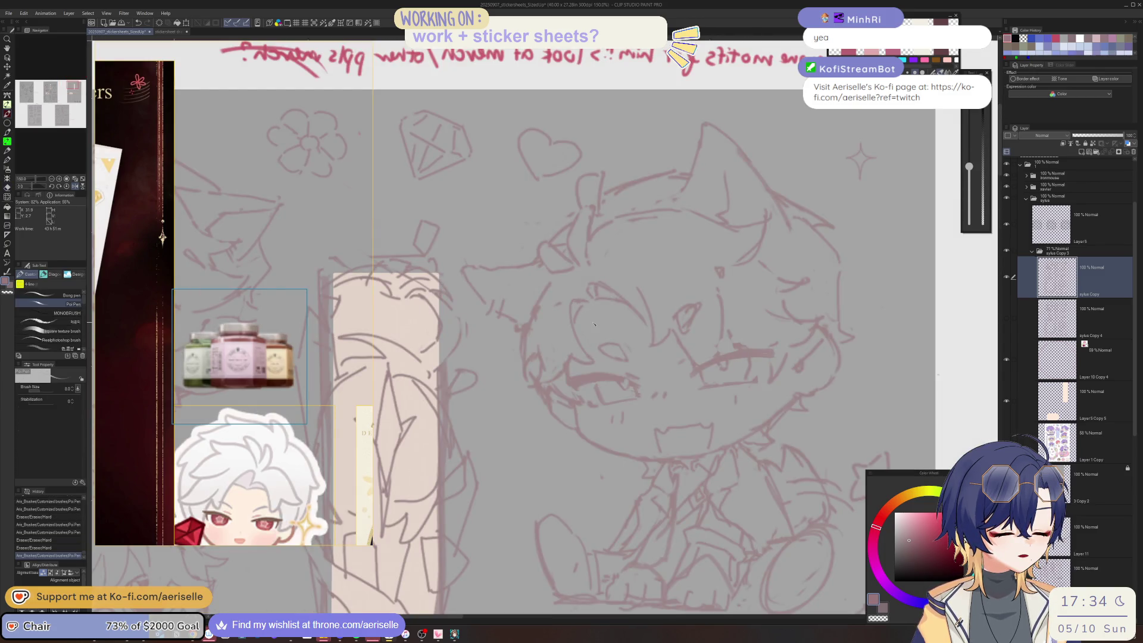
pyautogui.click(624, 352)
pyautogui.hotkey('ctrl', 'z')
pyautogui.press('e')
pyautogui.click(624, 353)
# - Alternate pen and eraser to refine small marks on the face
pyautogui.press('p')
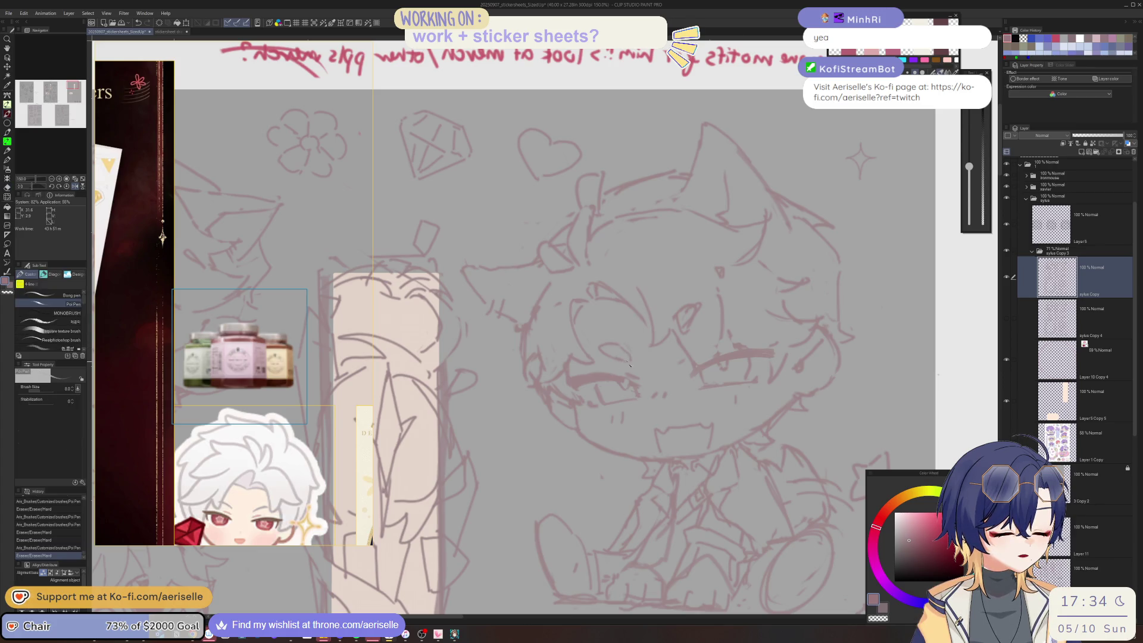
pyautogui.click(625, 354)
pyautogui.press('e')
pyautogui.click(689, 325)
pyautogui.press('p')
pyautogui.moveTo(688, 338); pyautogui.dragTo(695, 327)
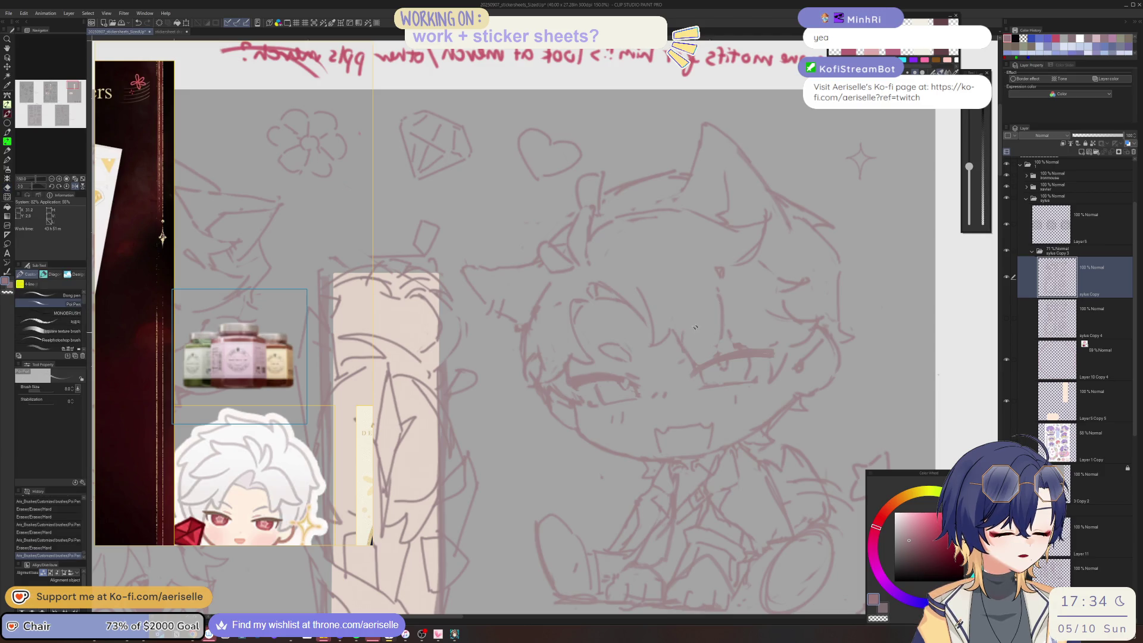
pyautogui.scroll(-3, 688, 351)
pyautogui.scroll(2, 655, 384)
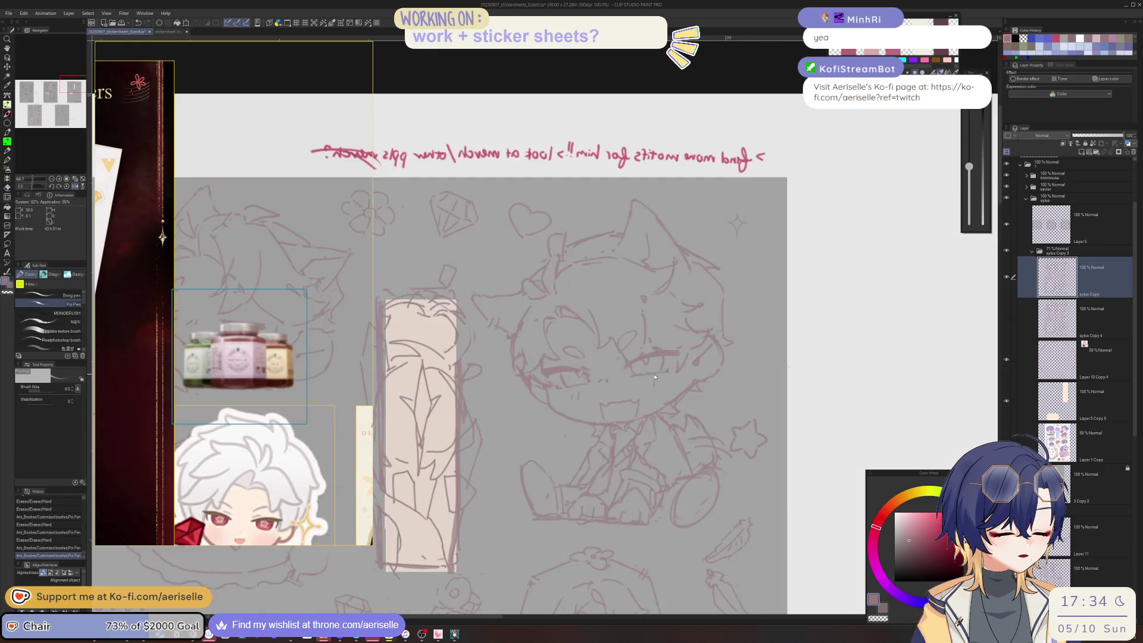
# - Erase a stray face line and add final small pen marks and a short line
pyautogui.press('e')
pyautogui.click(655, 384)
pyautogui.press('p')
pyautogui.click(652, 369)
pyautogui.press('e')
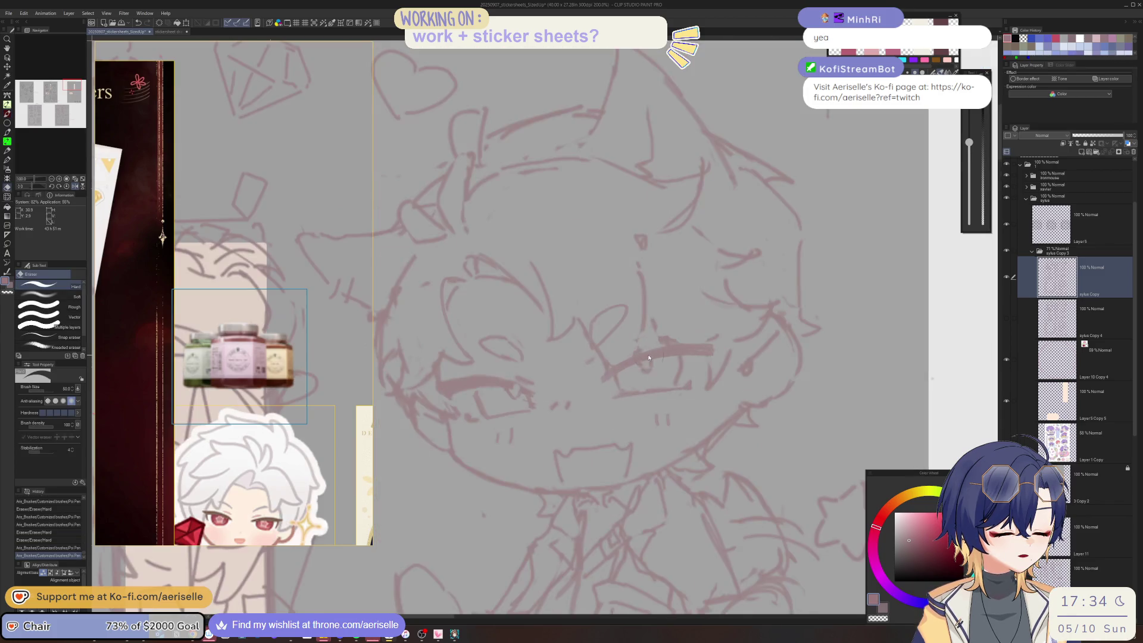
pyautogui.scroll(2, 650, 357)
pyautogui.moveTo(649, 356); pyautogui.dragTo(532, 310)
pyautogui.press('p')
pyautogui.click(528, 373)
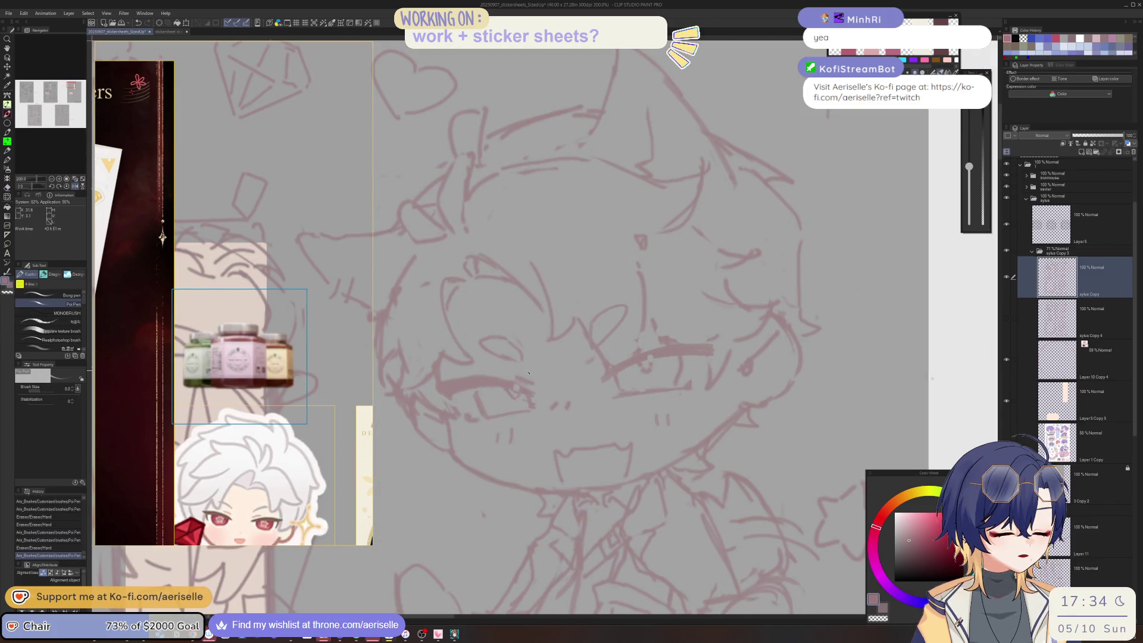
pyautogui.moveTo(649, 329); pyautogui.dragTo(655, 338)
pyautogui.scroll(-4, 655, 338)
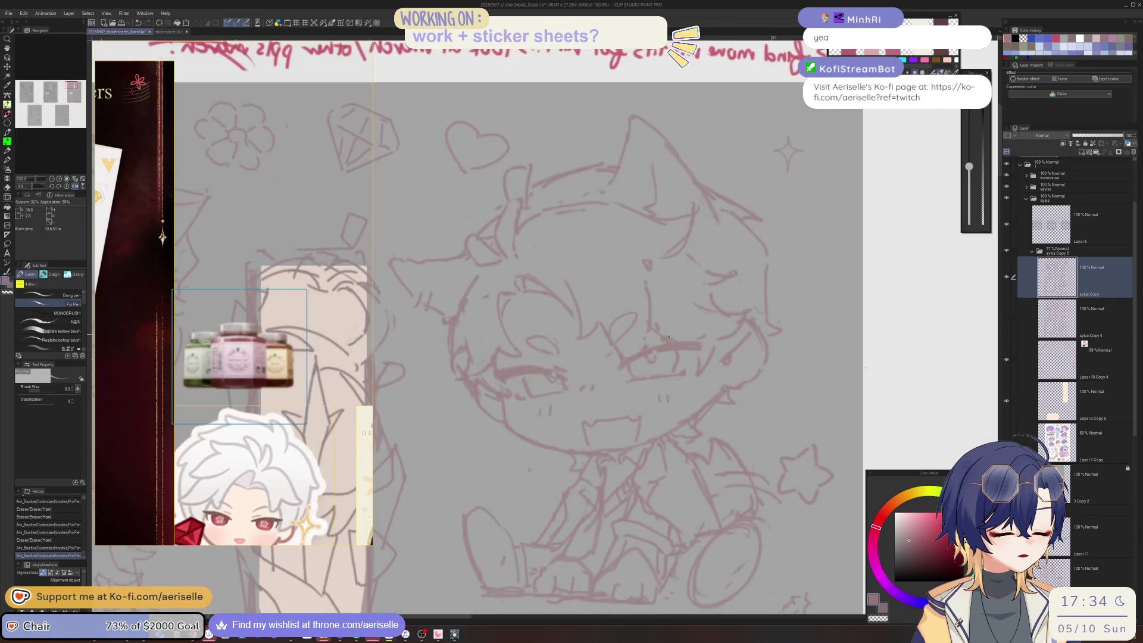
pyautogui.hscroll(-2, 754, 494)
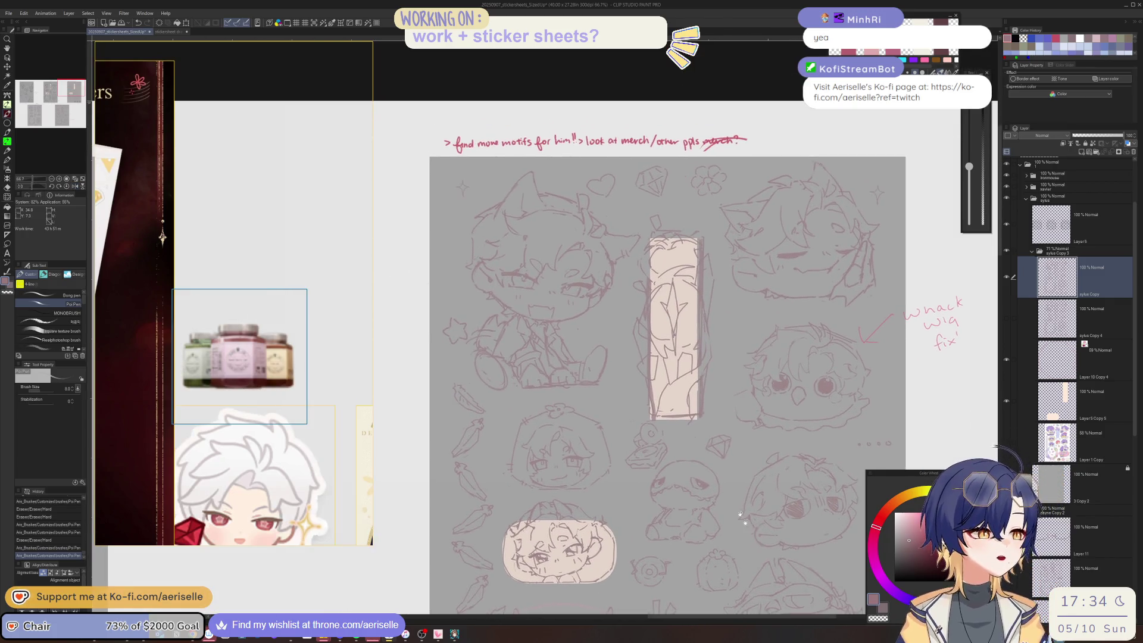
# - Redraw the chibi's head outline and erase stray lines along it
pyautogui.scroll(4, 489, 300)
pyautogui.press('e')
pyautogui.click(489, 303)
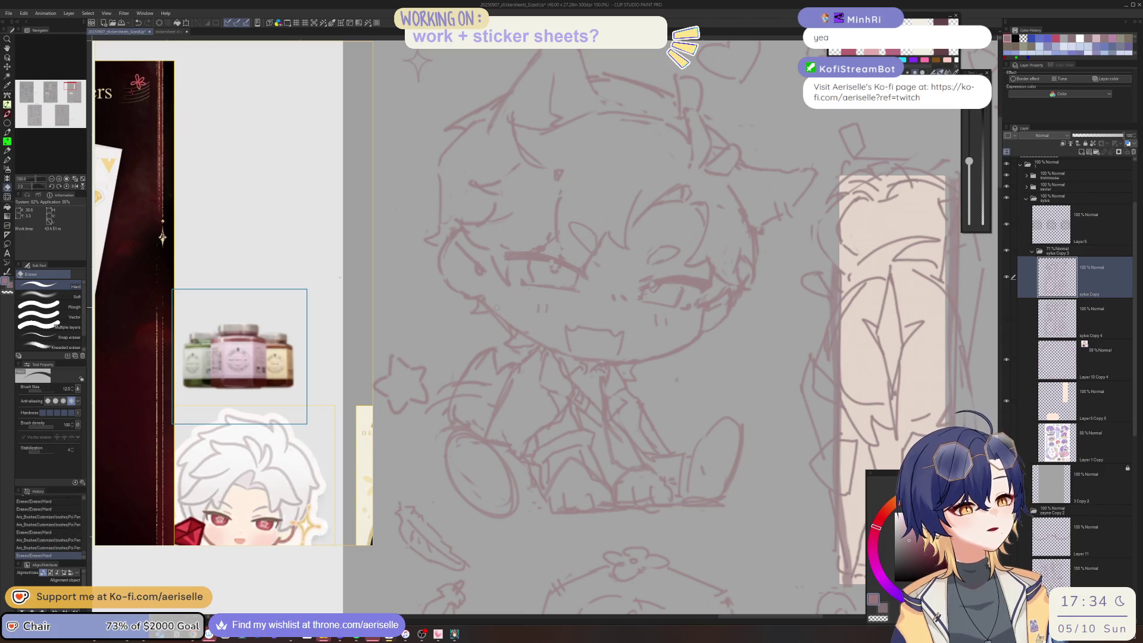
pyautogui.press('p')
pyautogui.moveTo(489, 300)
pyautogui.mouseDown()
pyautogui.moveTo(448, 272)
pyautogui.moveTo(457, 292)
pyautogui.mouseUp()
pyautogui.moveTo(458, 292); pyautogui.dragTo(453, 288)
pyautogui.press('e')
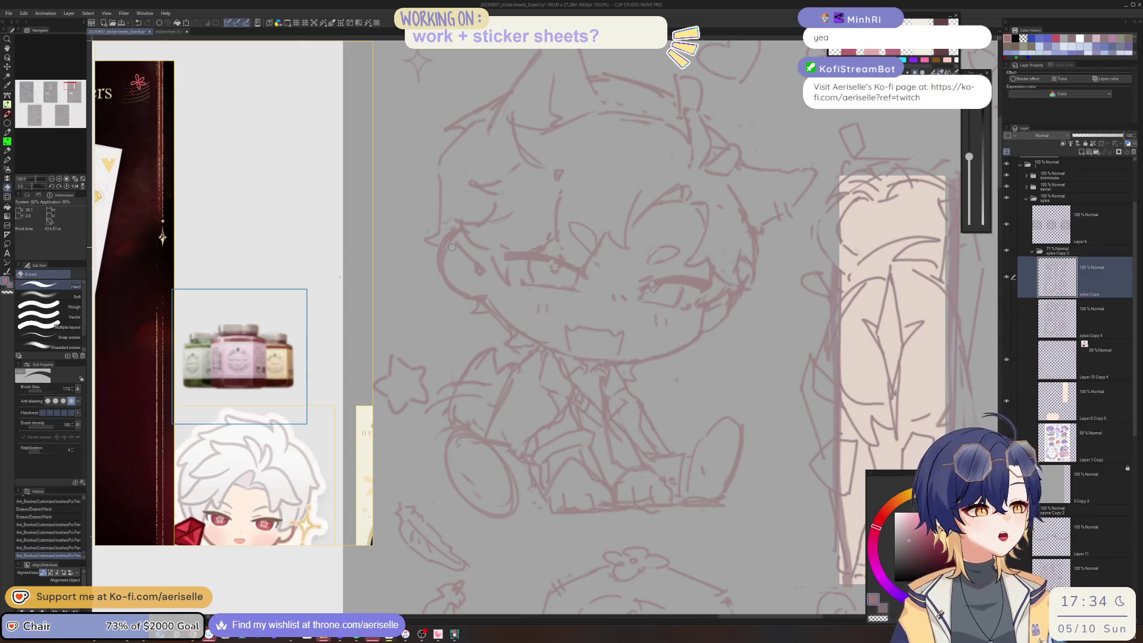
pyautogui.moveTo(451, 249)
pyautogui.mouseDown()
pyautogui.moveTo(463, 282)
pyautogui.moveTo(485, 293)
pyautogui.mouseUp()
pyautogui.press('p')
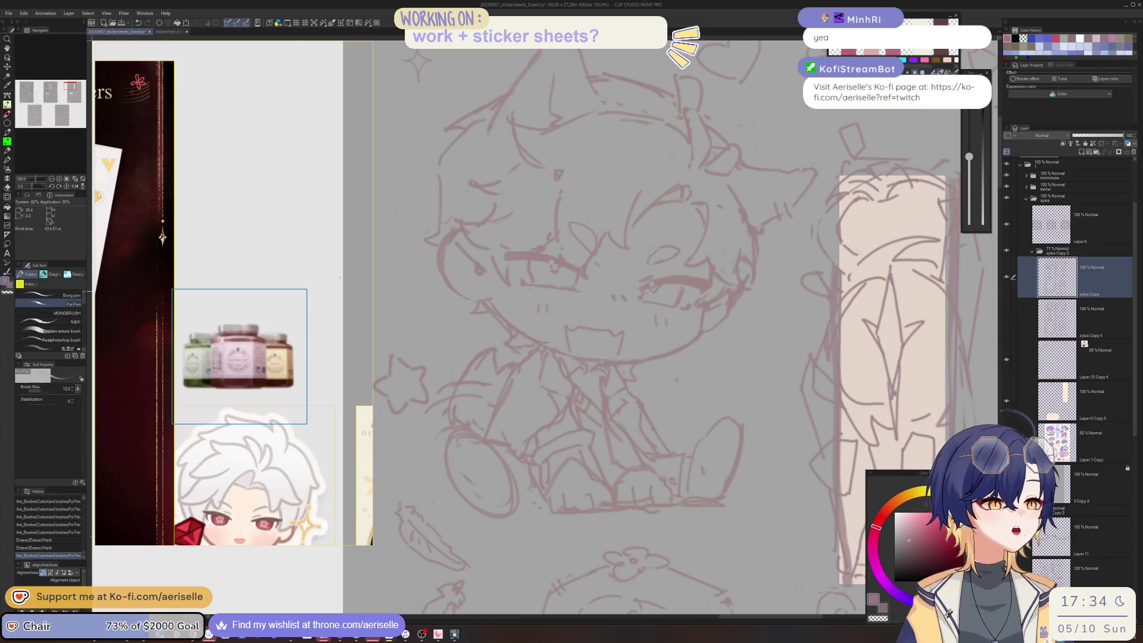
# - Add tiny pen marks and check the chibi in a mirrored, recentred view
pyautogui.scroll(-2, 476, 493)
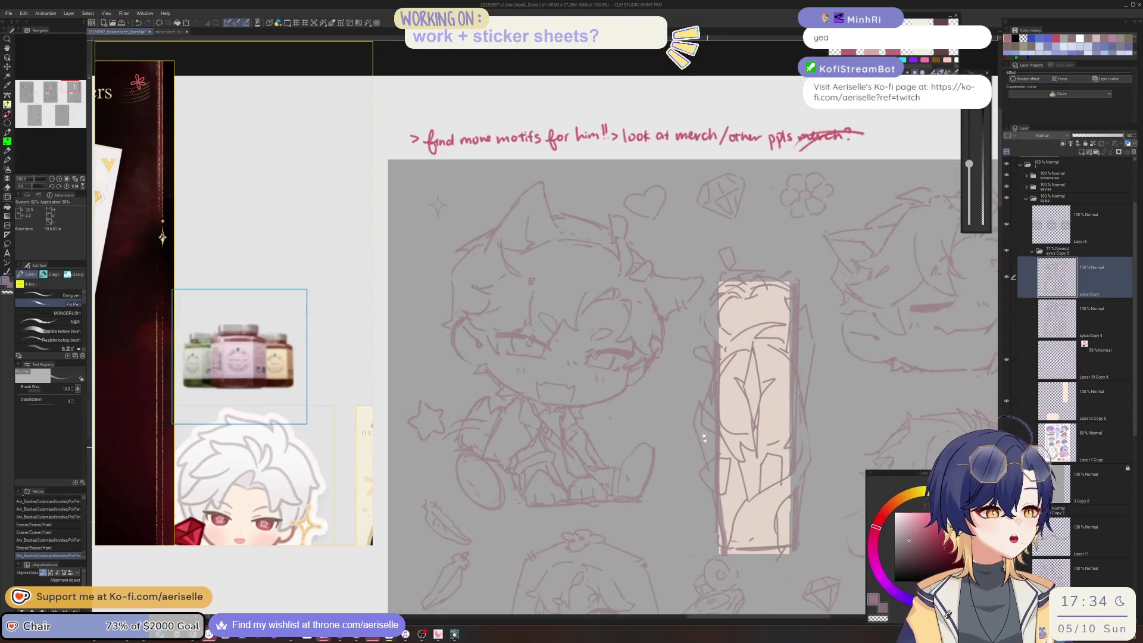
pyautogui.moveTo(704, 439)
pyautogui.mouseDown()
pyautogui.moveTo(733, 462)
pyautogui.moveTo(720, 402)
pyautogui.moveTo(544, 442)
pyautogui.mouseUp()
pyautogui.click(715, 464)
pyautogui.click(713, 473)
pyautogui.press('h')
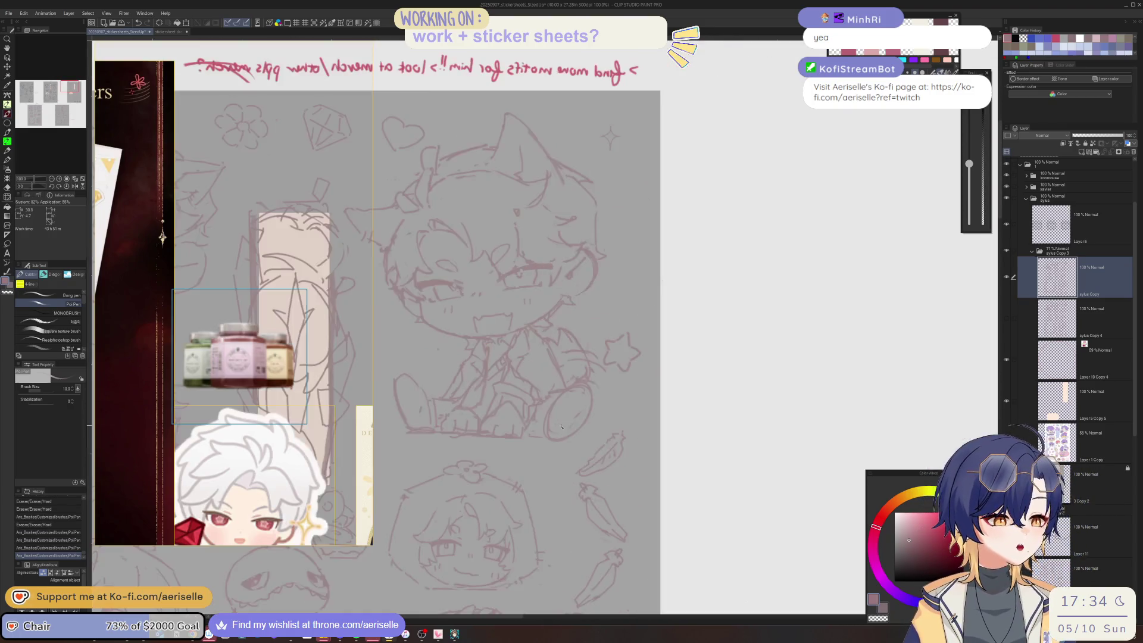
pyautogui.moveTo(569, 386); pyautogui.dragTo(663, 354)
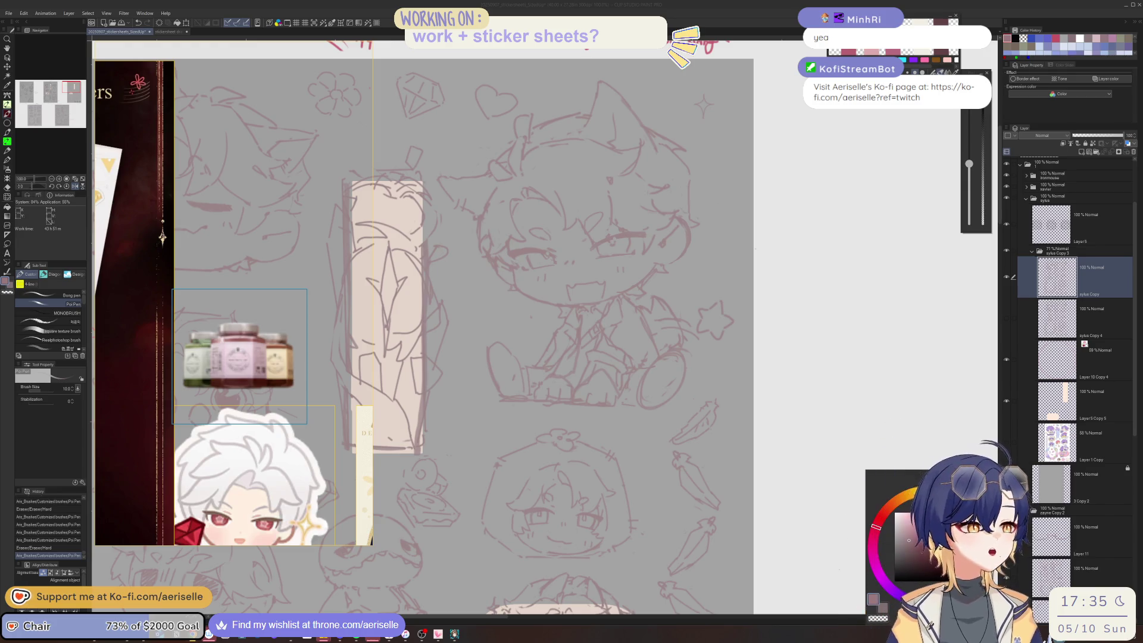
# - Lasso part of the hair, clear the selection and sketch a new hair line
pyautogui.scroll(2, 842, 273)
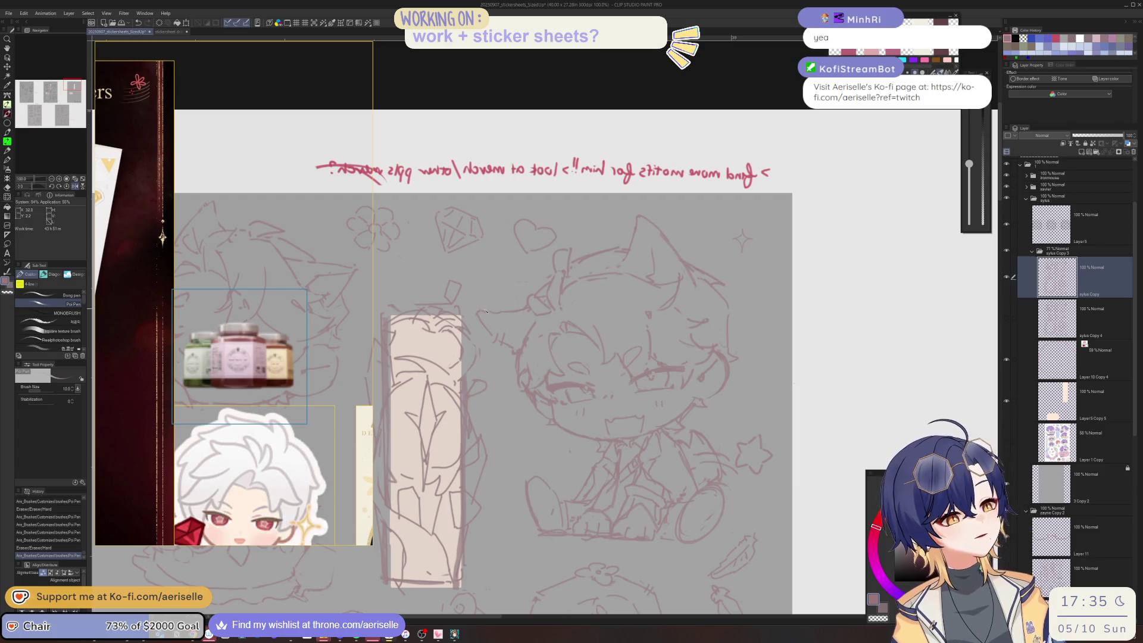
pyautogui.press('m')
pyautogui.moveTo(476, 301)
pyautogui.mouseDown()
pyautogui.moveTo(517, 348)
pyautogui.moveTo(514, 280)
pyautogui.mouseUp()
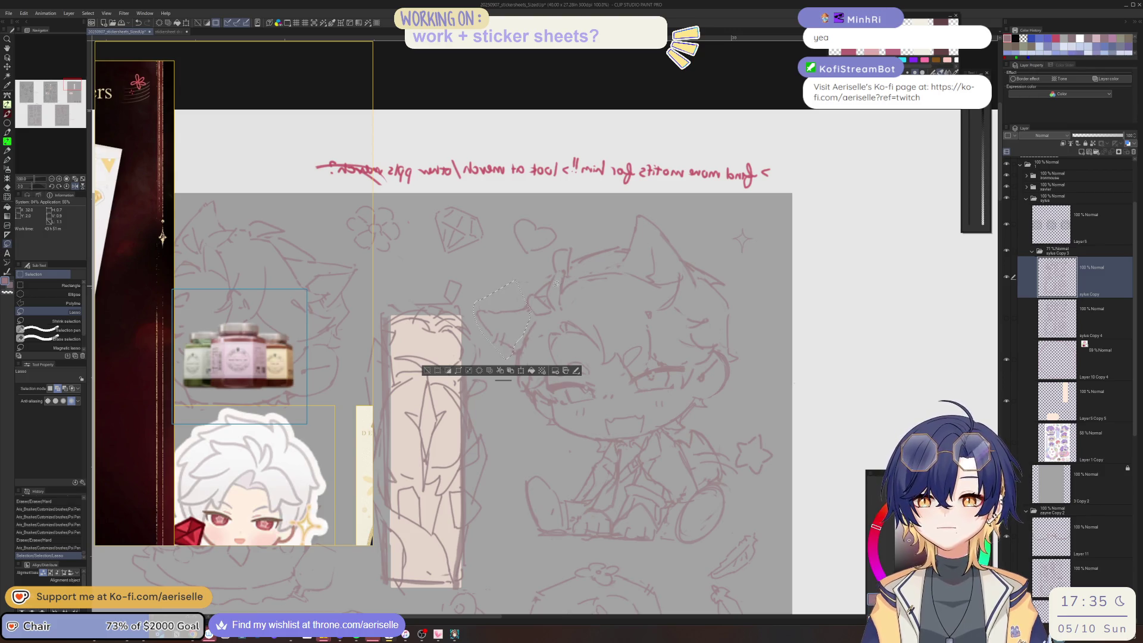
pyautogui.click(428, 371)
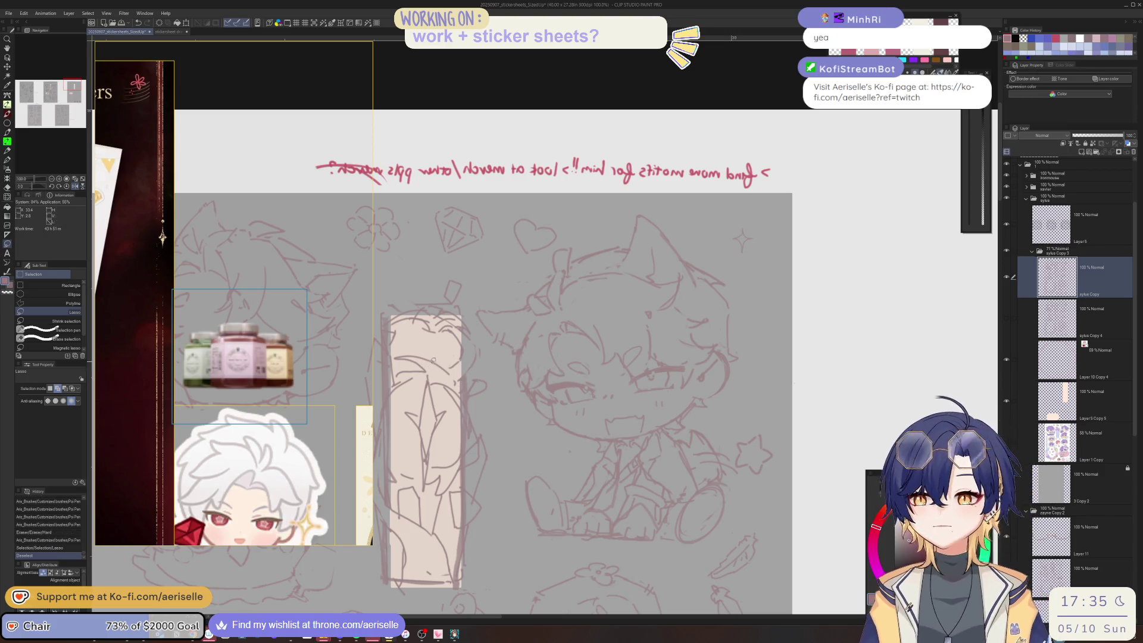
pyautogui.press('p')
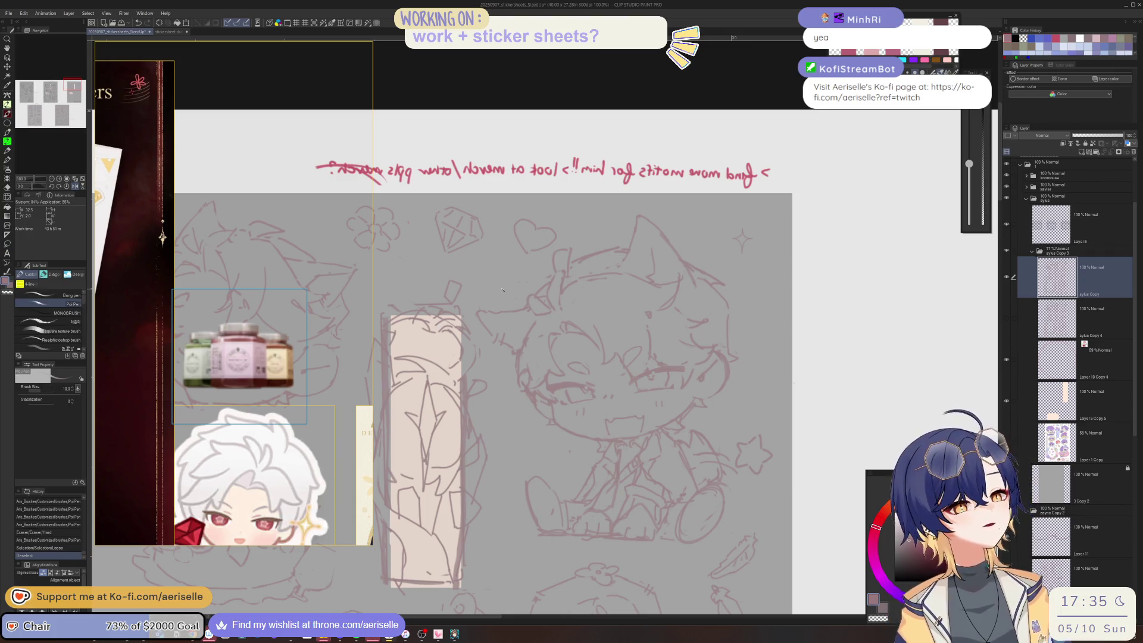
pyautogui.moveTo(498, 290)
pyautogui.mouseDown()
pyautogui.moveTo(496, 312)
pyautogui.moveTo(515, 307)
pyautogui.moveTo(506, 318)
pyautogui.moveTo(530, 327)
pyautogui.moveTo(521, 337)
pyautogui.moveTo(644, 282)
pyautogui.mouseUp()
# - Flip the view to check, then add strokes on the chibi's head
pyautogui.press('e')
pyautogui.press('p')
pyautogui.press('h')
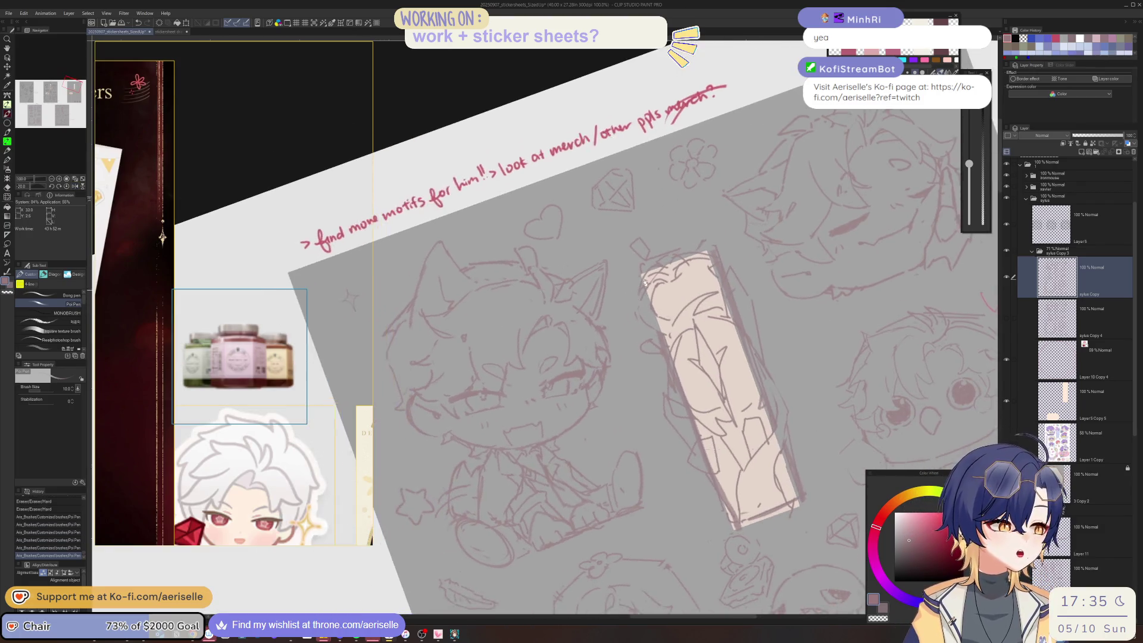
pyautogui.press('h')
pyautogui.moveTo(619, 225); pyautogui.dragTo(638, 257)
pyautogui.press('e')
pyautogui.press('p')
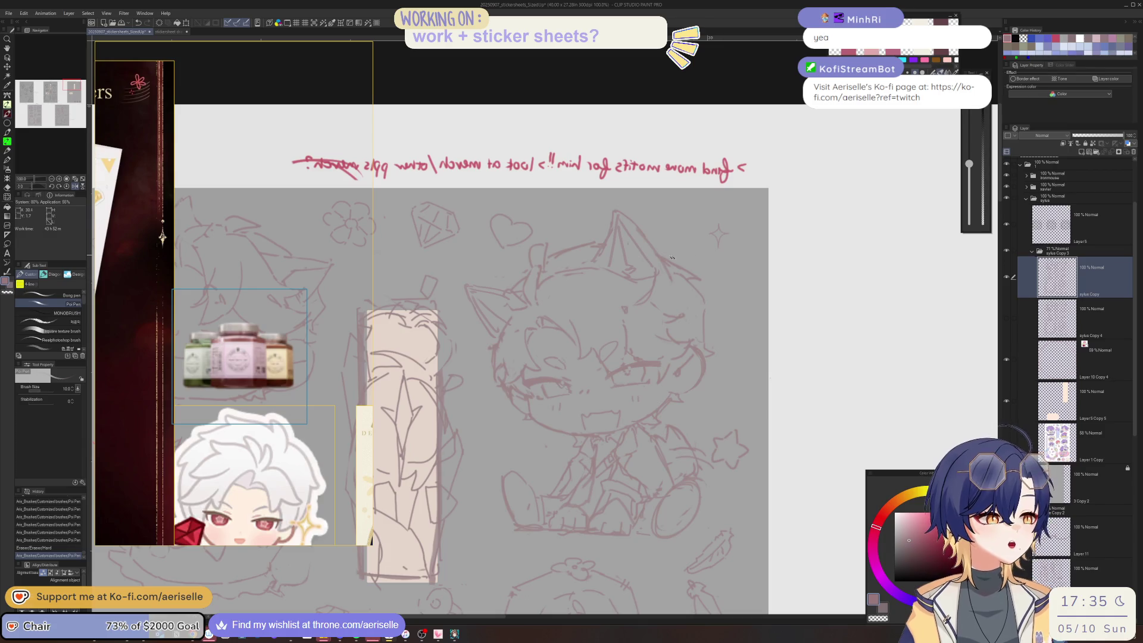
pyautogui.moveTo(523, 278); pyautogui.dragTo(519, 286)
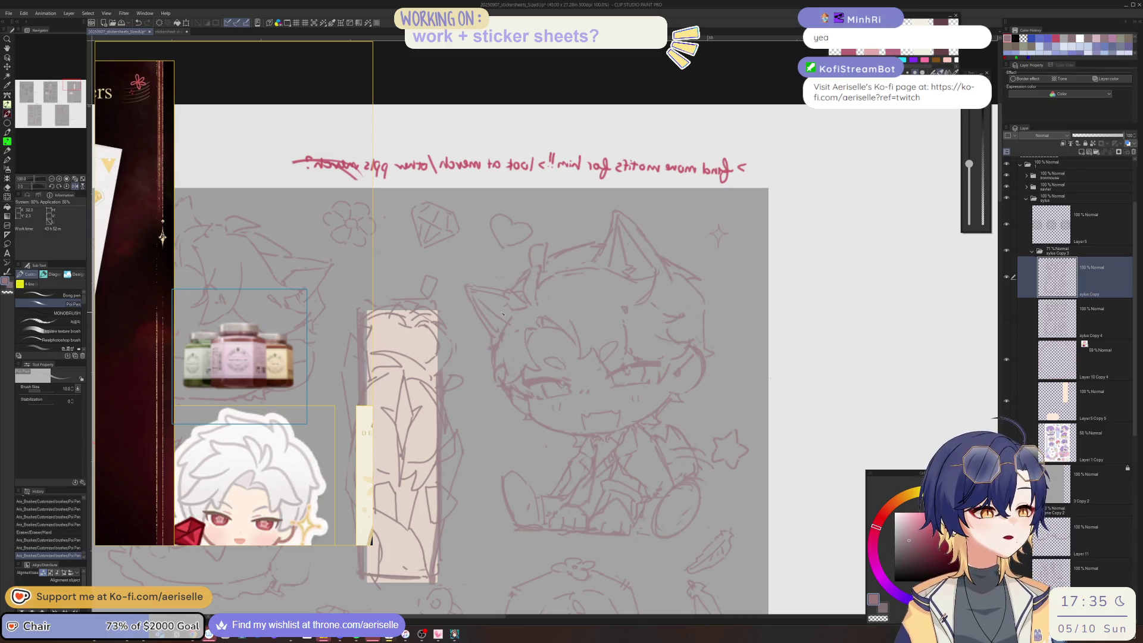
# - Erase a stray line near the head and view the whole sticker sheet
pyautogui.press('e')
pyautogui.moveTo(505, 375)
pyautogui.mouseDown()
pyautogui.moveTo(494, 381)
pyautogui.moveTo(510, 419)
pyautogui.mouseUp()
pyautogui.press('p')
pyautogui.scroll(-2, 730, 268)
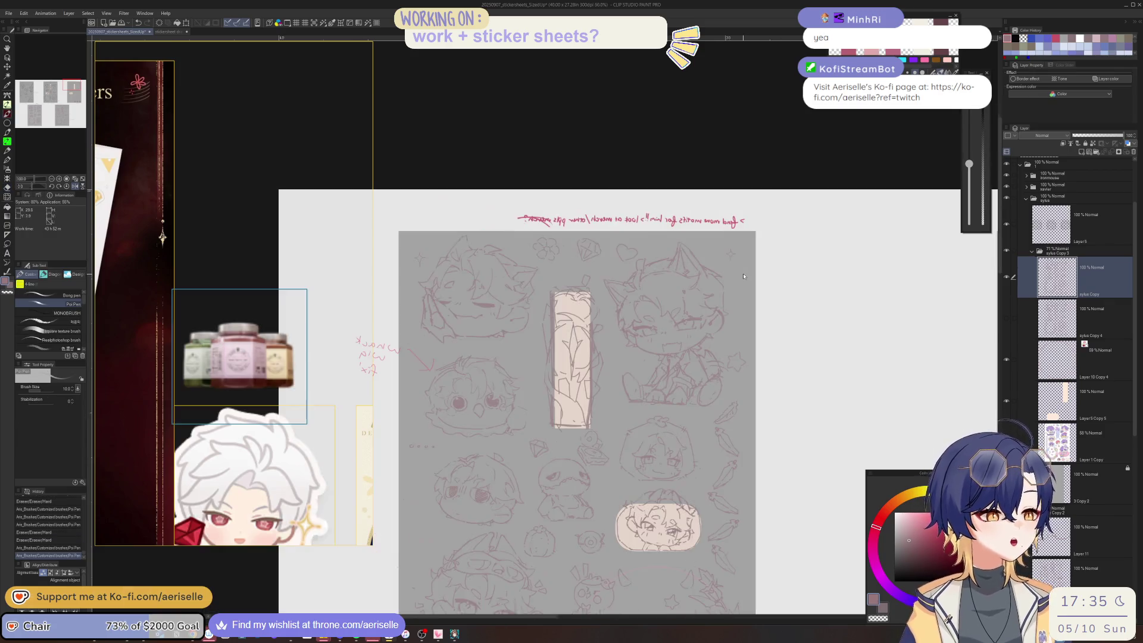
pyautogui.moveTo(814, 409); pyautogui.dragTo(735, 373)
pyautogui.scroll(2, 556, 187)
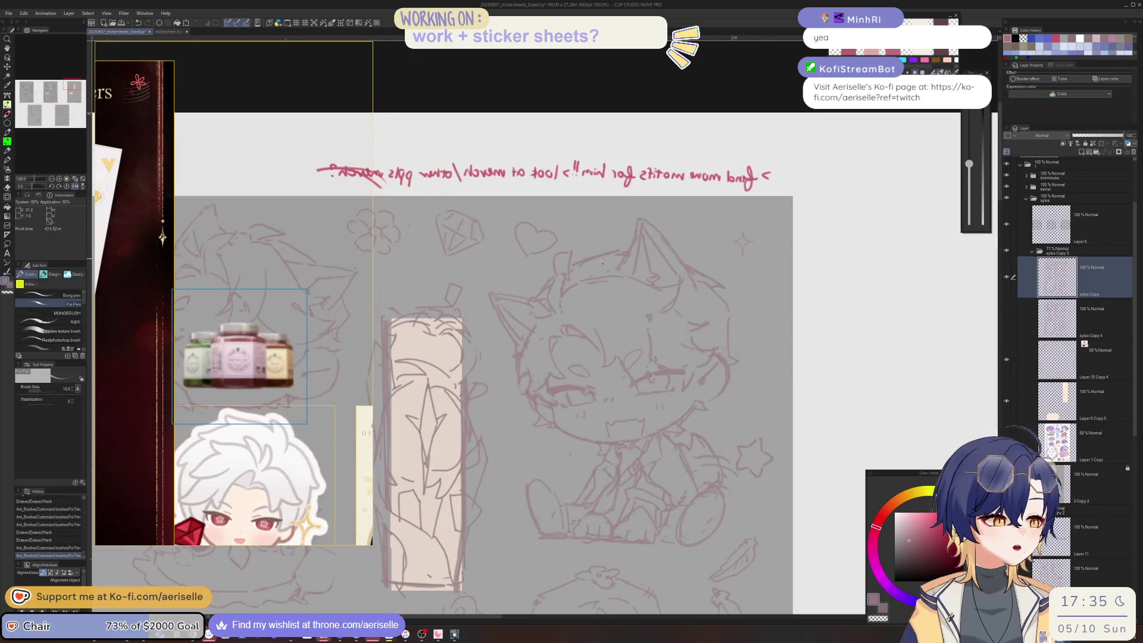
# - Add strokes to the chibi with rotated and mirrored views, thinning the pen to size 8
pyautogui.press('e')
pyautogui.press('-')
pyautogui.press('-')
pyautogui.press('-')
pyautogui.press('p')
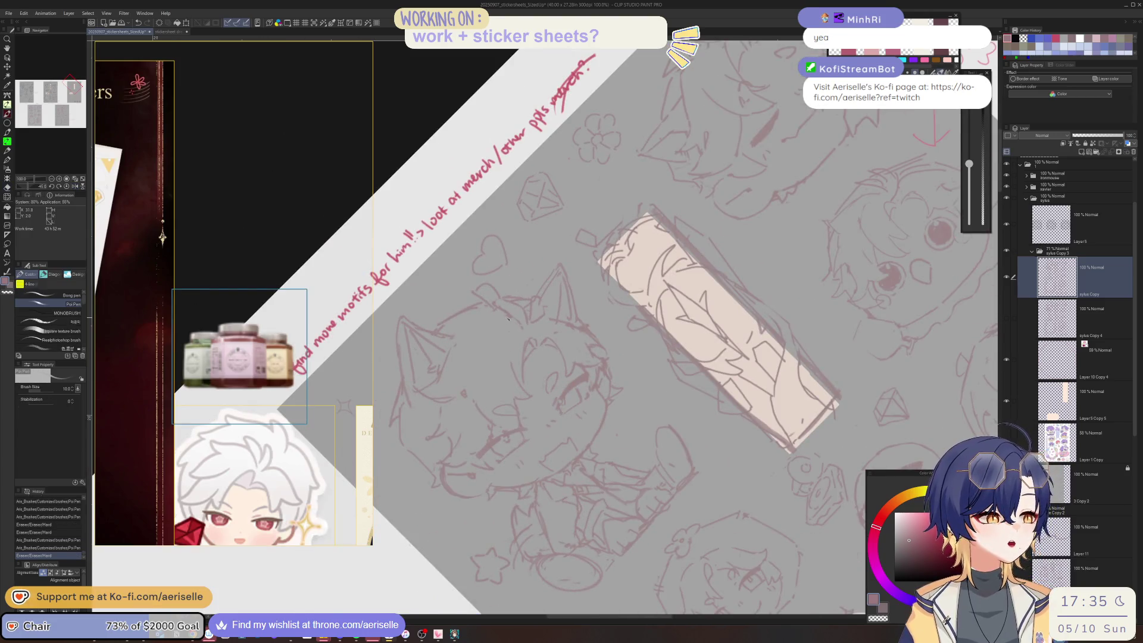
pyautogui.click(470, 328)
pyautogui.press('h')
pyautogui.press('=')
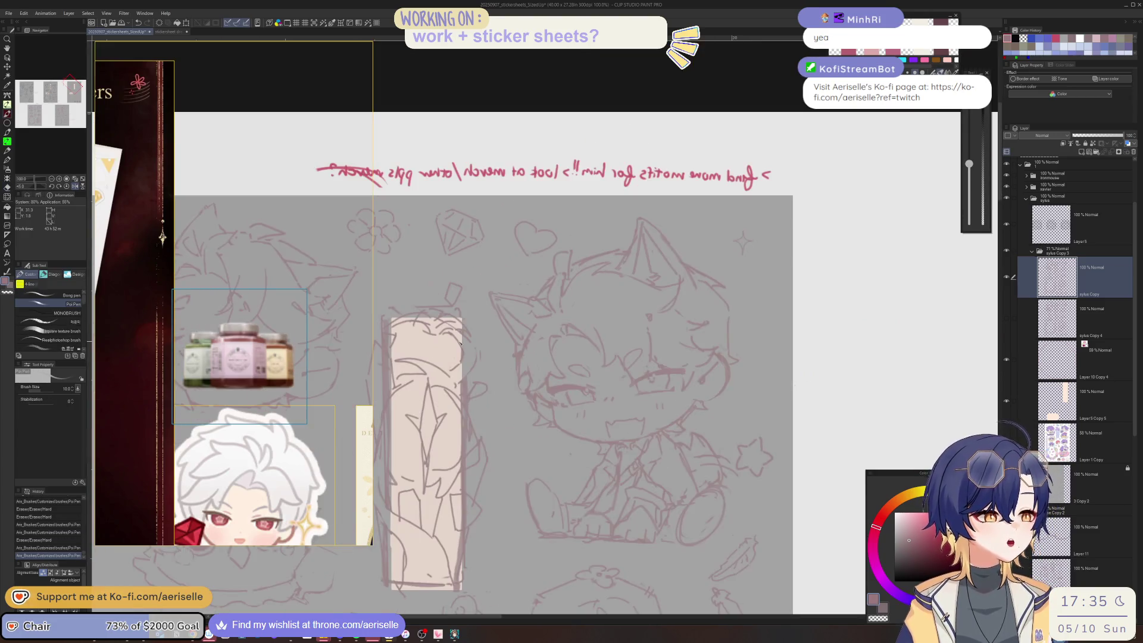
pyautogui.moveTo(565, 288); pyautogui.dragTo(525, 211)
pyautogui.press('[')
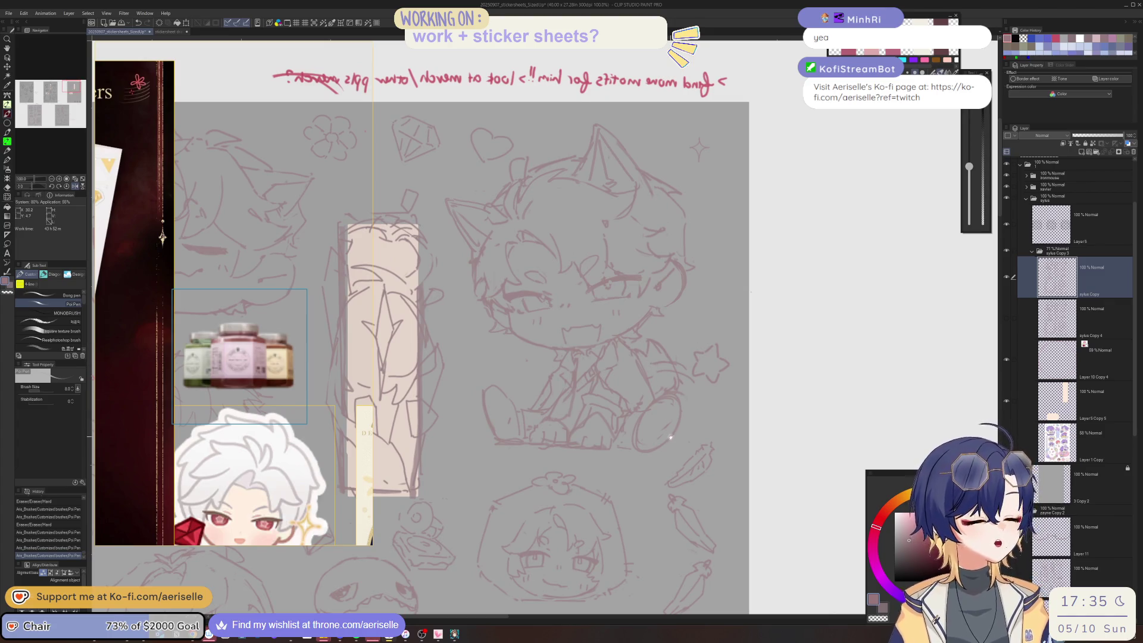
pyautogui.moveTo(670, 438); pyautogui.dragTo(651, 416)
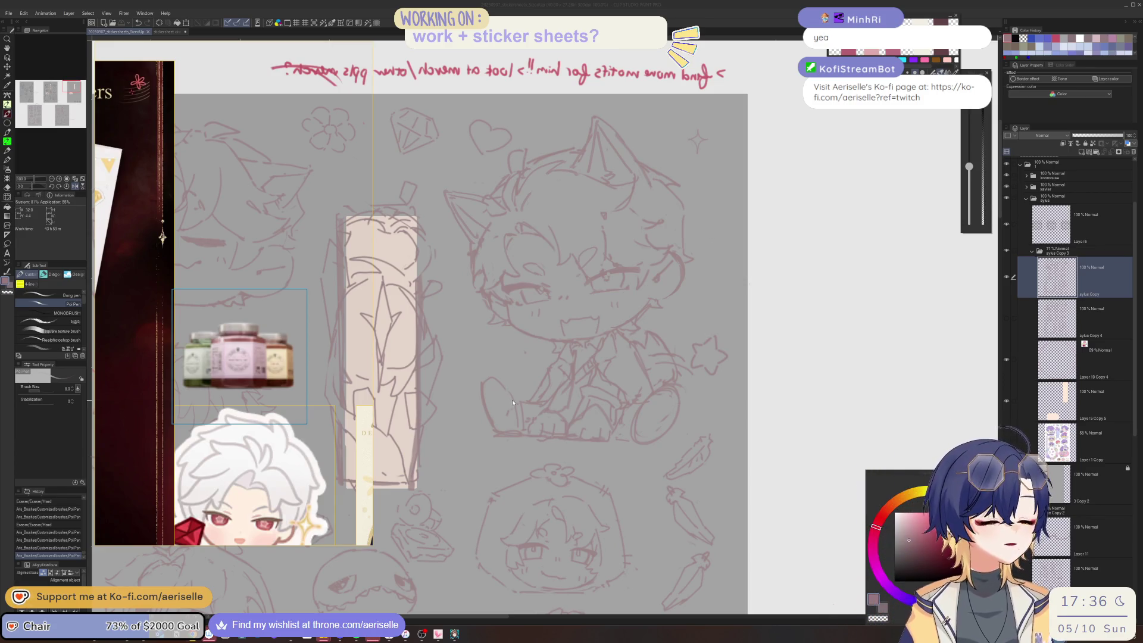
# - Sketch the raised left paw with toe pads, erasing messy lines and re-sketching it
pyautogui.scroll(3, 513, 403)
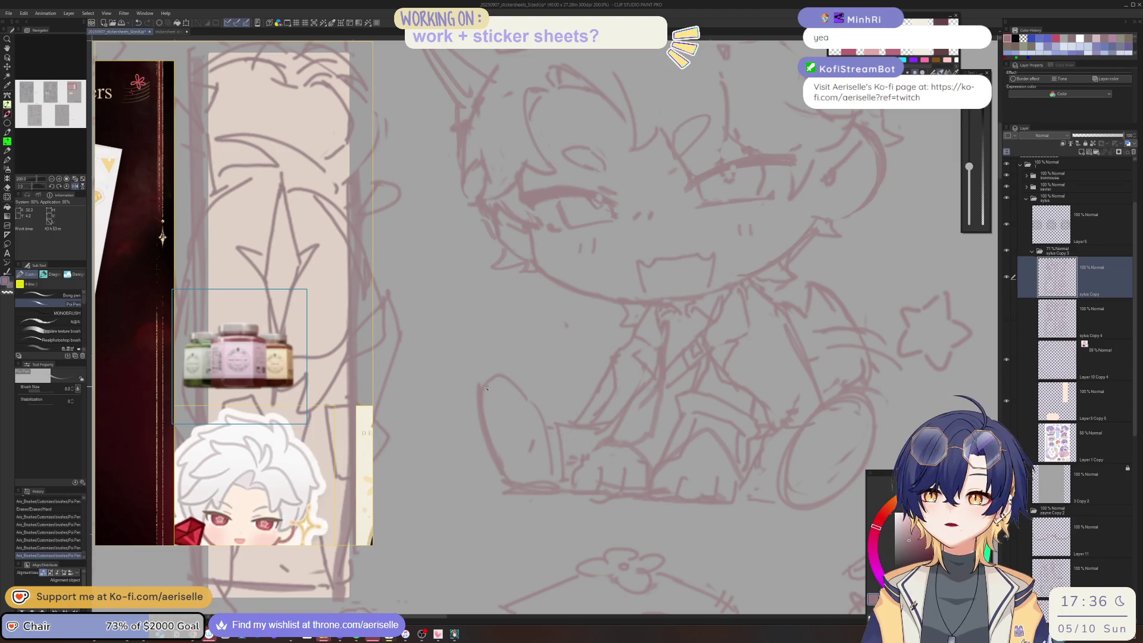
pyautogui.moveTo(487, 377)
pyautogui.mouseDown()
pyautogui.moveTo(492, 394)
pyautogui.moveTo(510, 396)
pyautogui.mouseUp()
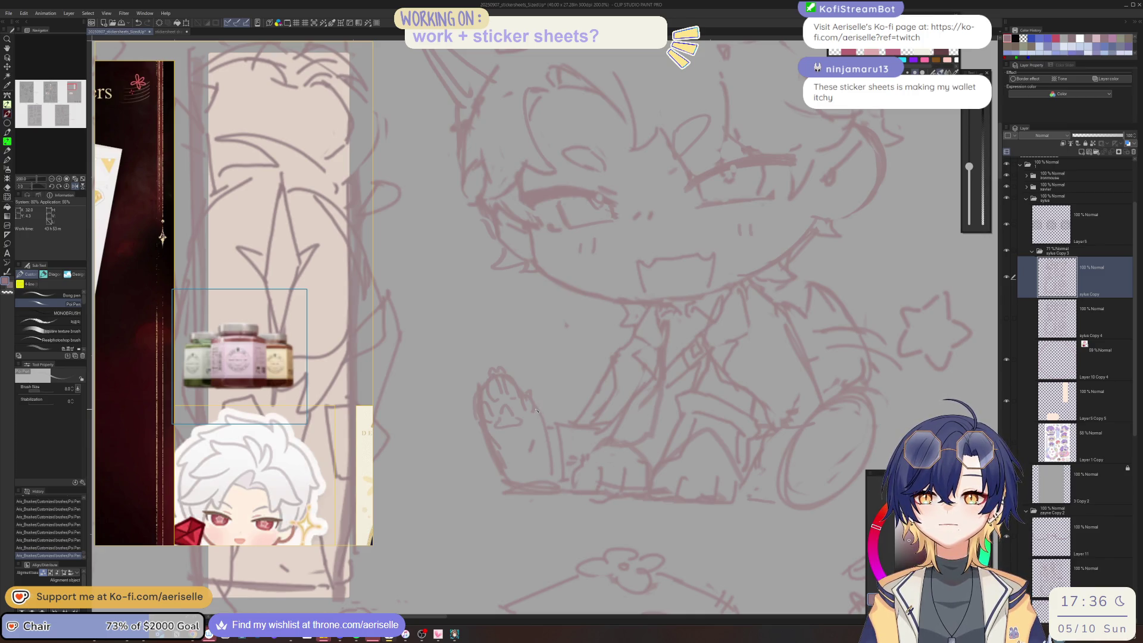
pyautogui.press('e')
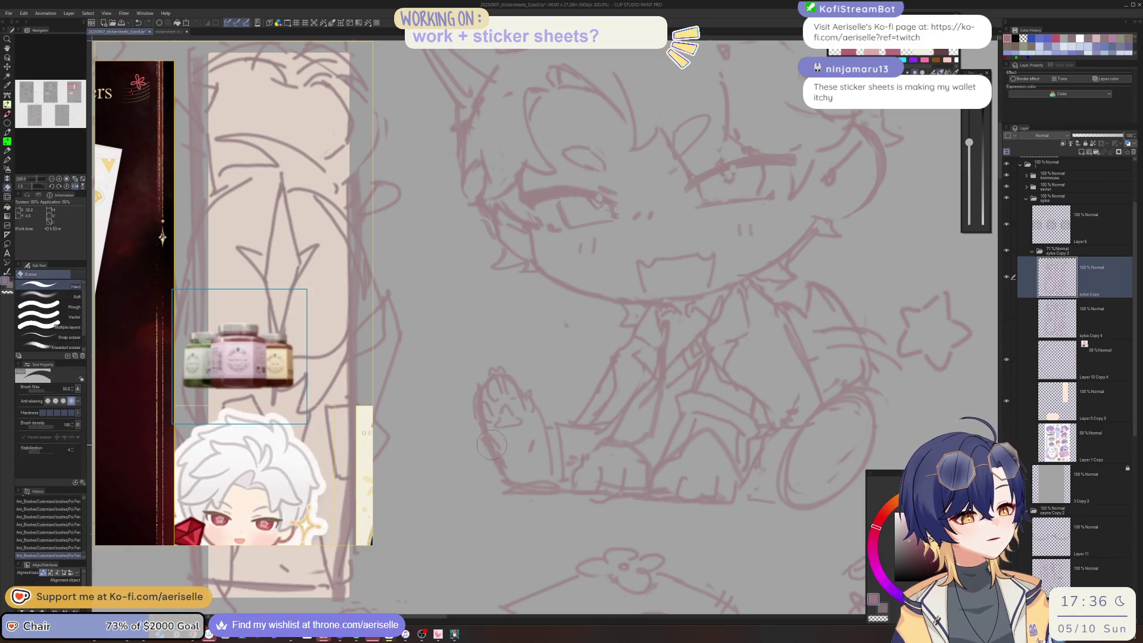
pyautogui.moveTo(494, 446)
pyautogui.mouseDown()
pyautogui.moveTo(503, 456)
pyautogui.moveTo(509, 430)
pyautogui.moveTo(503, 458)
pyautogui.moveTo(530, 481)
pyautogui.mouseUp()
pyautogui.press('p')
pyautogui.press('e')
pyautogui.press('p')
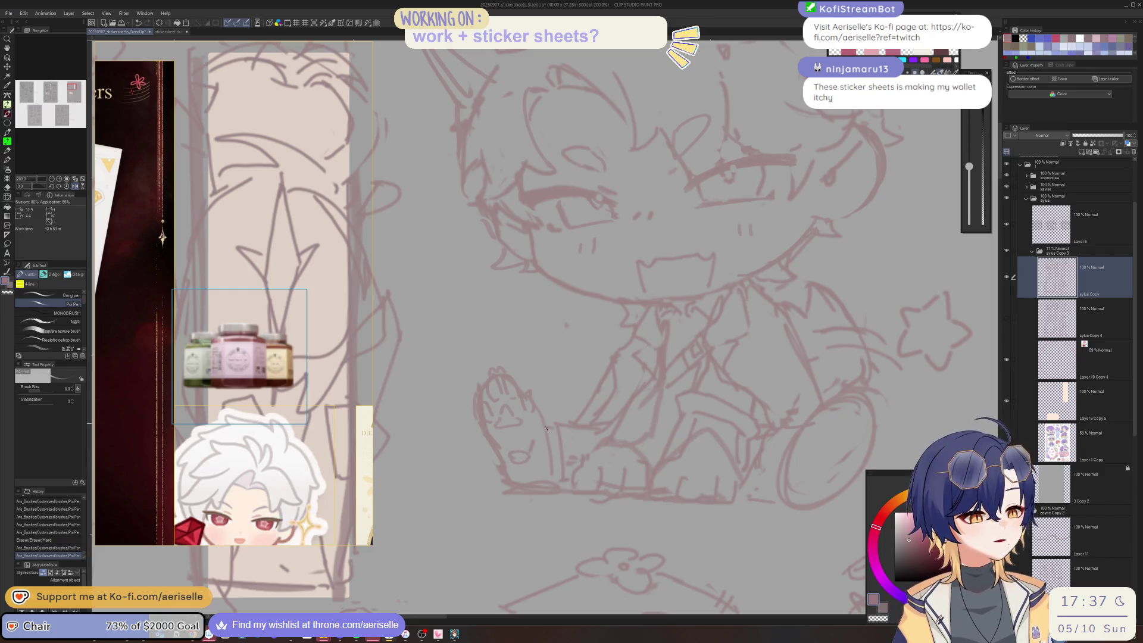
pyautogui.moveTo(539, 413); pyautogui.dragTo(544, 471)
pyautogui.scroll(-3, 730, 311)
pyautogui.moveTo(710, 405); pyautogui.dragTo(401, 419)
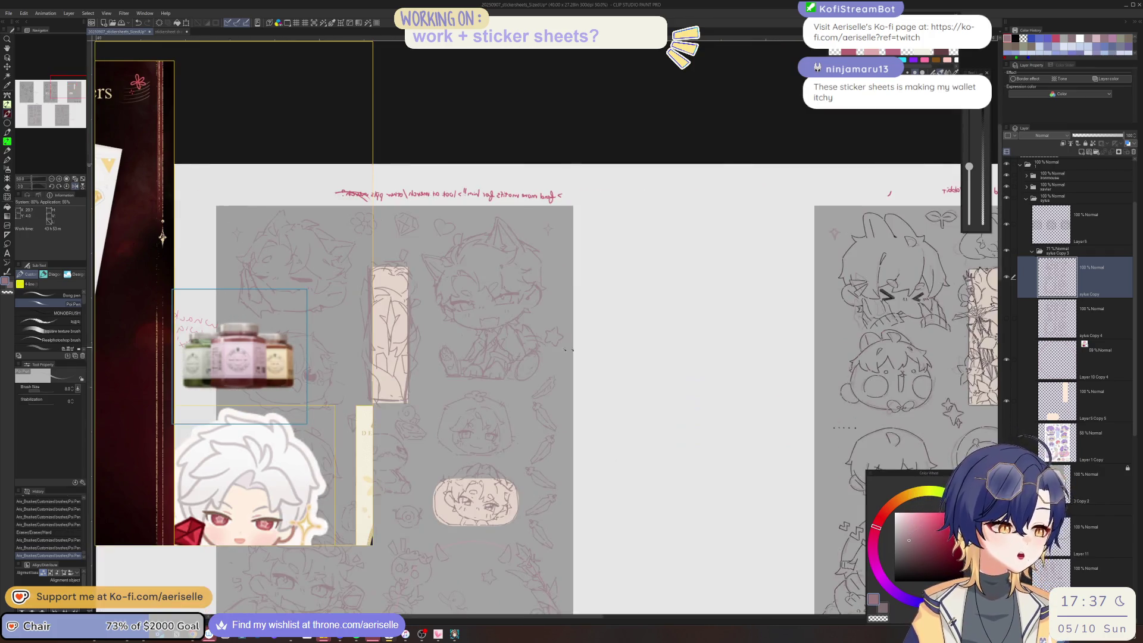
# - Lasso the finished paw and paste a copy as a new layer
pyautogui.scroll(3, 394, 320)
pyautogui.press('m')
pyautogui.moveTo(457, 386)
pyautogui.mouseDown()
pyautogui.moveTo(453, 348)
pyautogui.moveTo(676, 357)
pyautogui.mouseUp()
pyautogui.hotkey('ctrl', 'c')
pyautogui.hotkey('ctrl', 'v')
# - Flip the pasted paw horizontally, then rotate, scale and place it on the other foot
pyautogui.hotkey('ctrl', 't')
pyautogui.press('h')
pyautogui.moveTo(735, 417); pyautogui.dragTo(729, 434)
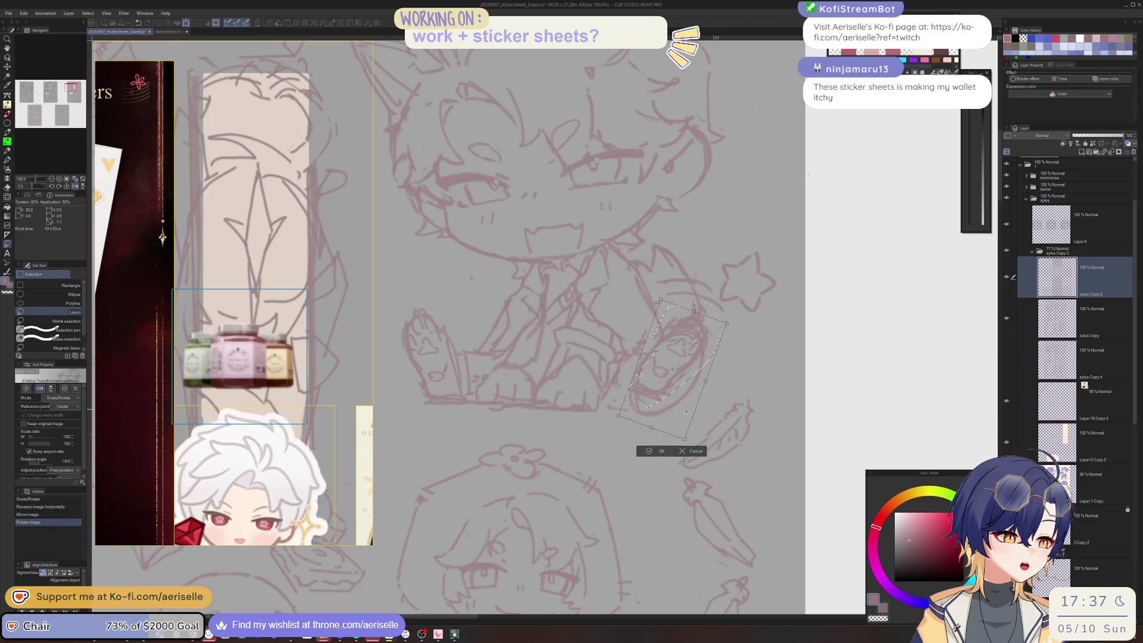
pyautogui.moveTo(675, 357); pyautogui.dragTo(674, 371)
pyautogui.moveTo(661, 301); pyautogui.dragTo(659, 299)
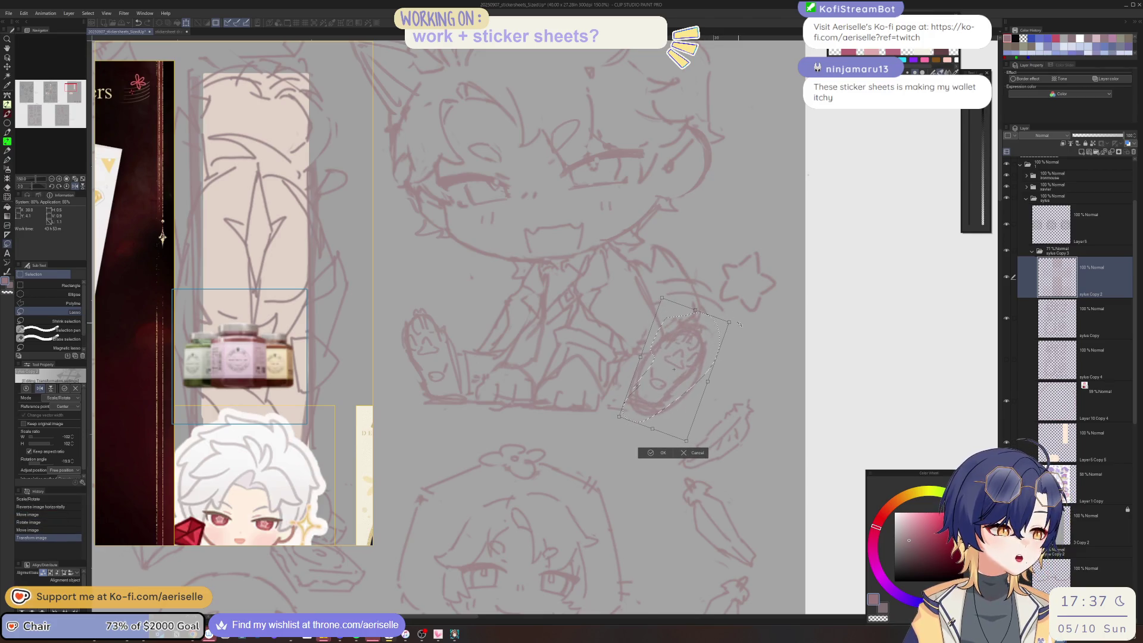
pyautogui.moveTo(705, 381); pyautogui.dragTo(685, 413)
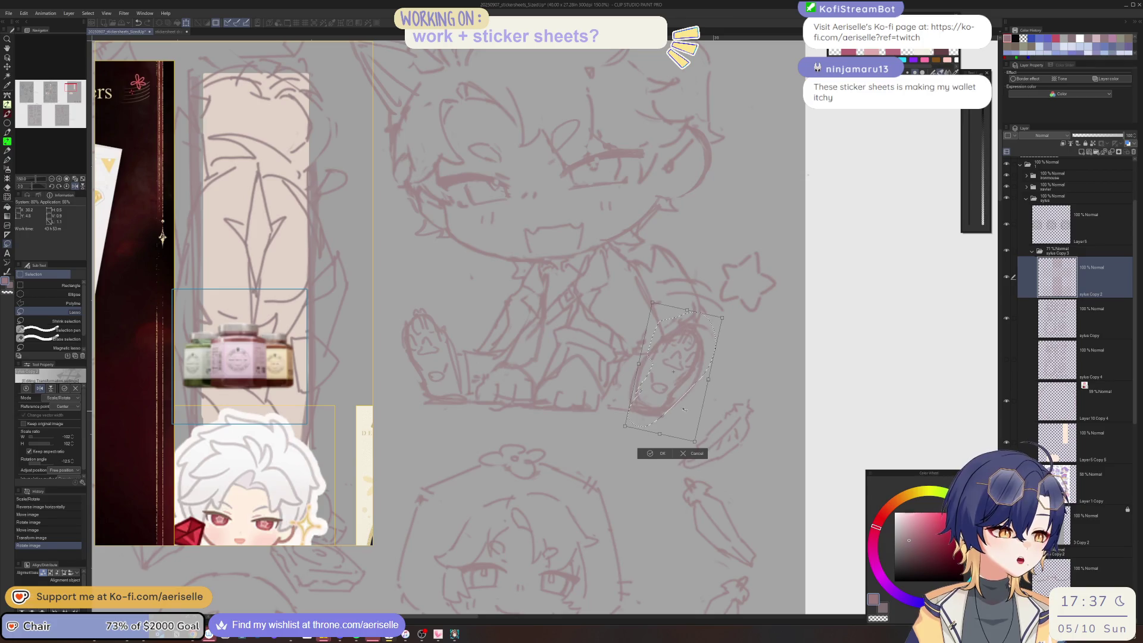
pyautogui.press('Return')
pyautogui.hotkey('ctrl', 'd')
# - Erase old lines under the new paw, merge it into the sketch layer and touch up
pyautogui.click(1066, 321)
pyautogui.press('e')
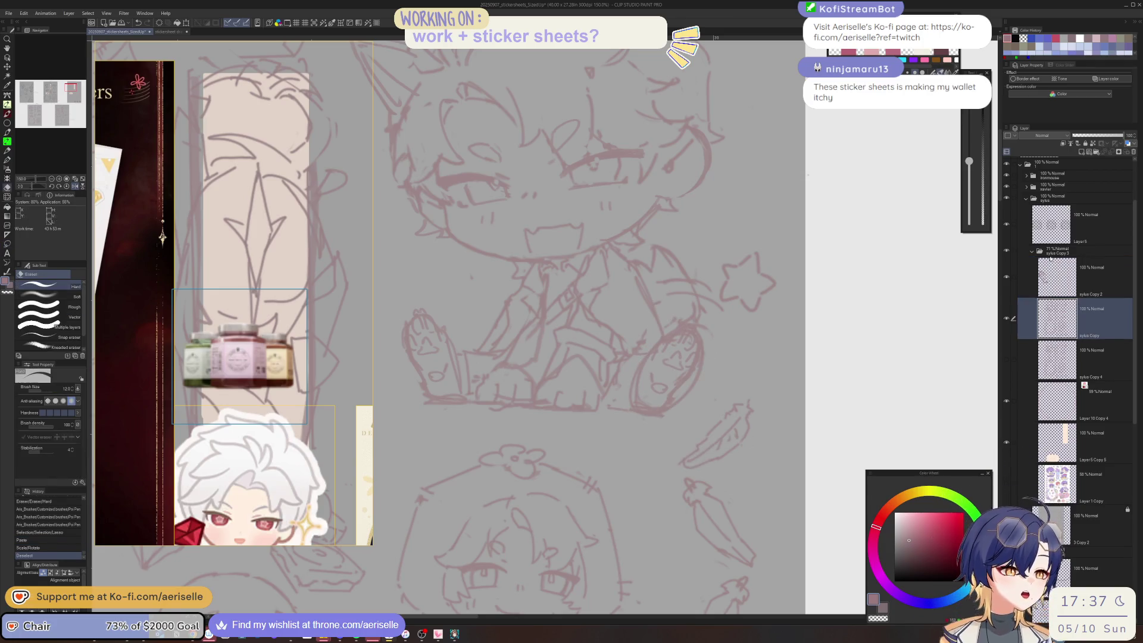
pyautogui.moveTo(644, 398)
pyautogui.mouseDown()
pyautogui.moveTo(640, 386)
pyautogui.moveTo(672, 383)
pyautogui.mouseUp()
pyautogui.press(']')
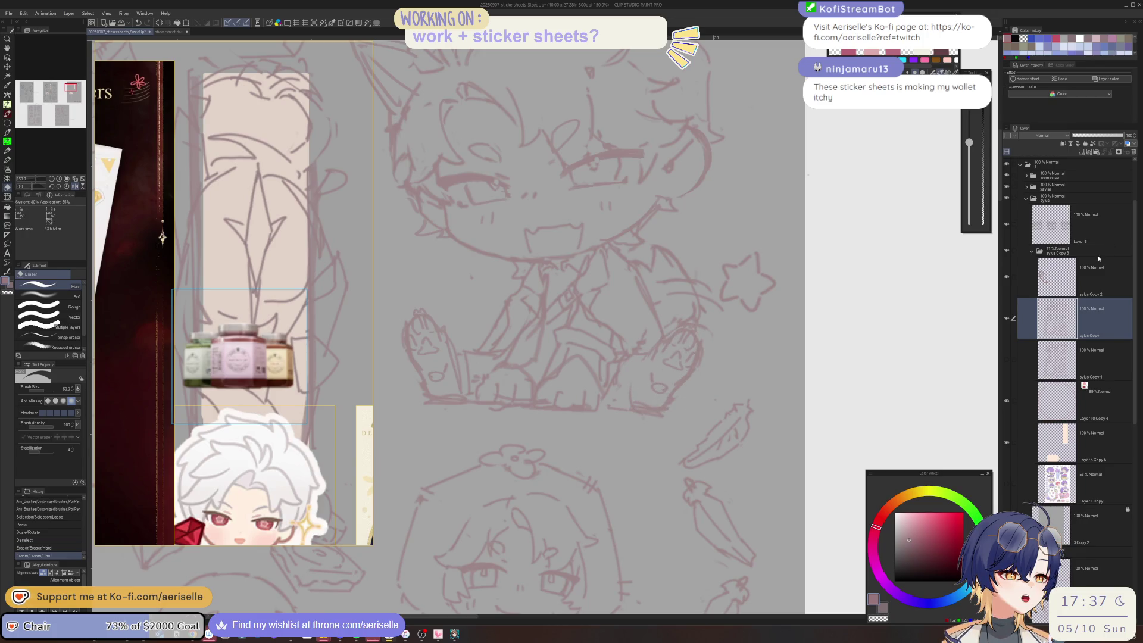
pyautogui.click(1075, 283)
pyautogui.hotkey('ctrl', 'e')
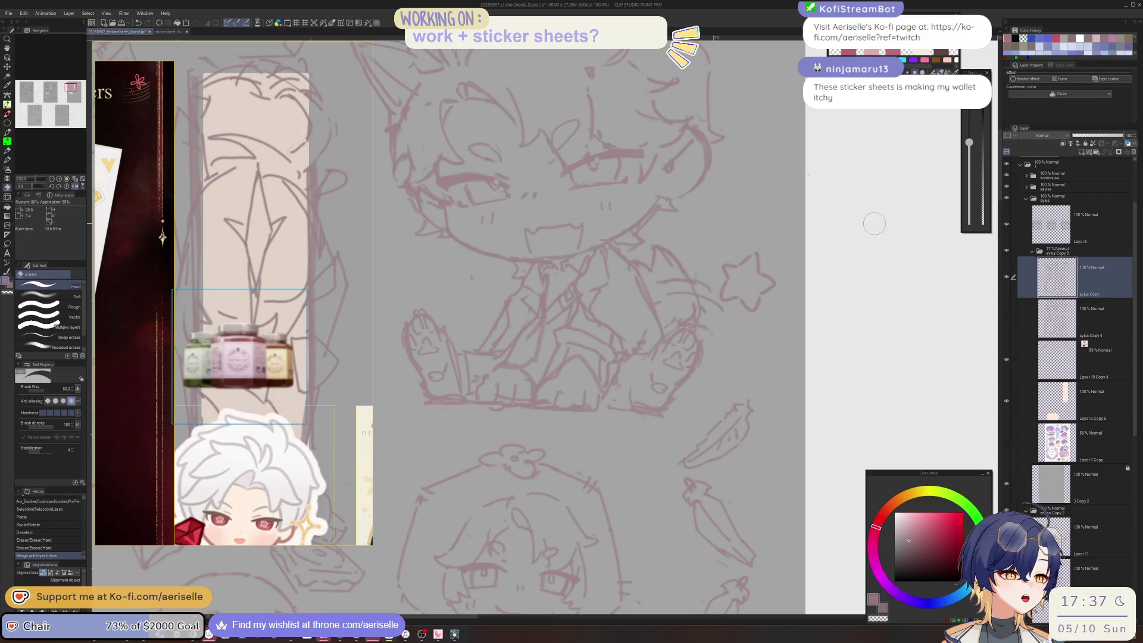
pyautogui.press('p')
pyautogui.moveTo(652, 387)
pyautogui.mouseDown()
pyautogui.moveTo(685, 351)
pyautogui.moveTo(649, 363)
pyautogui.mouseUp()
pyautogui.scroll(-2, 686, 331)
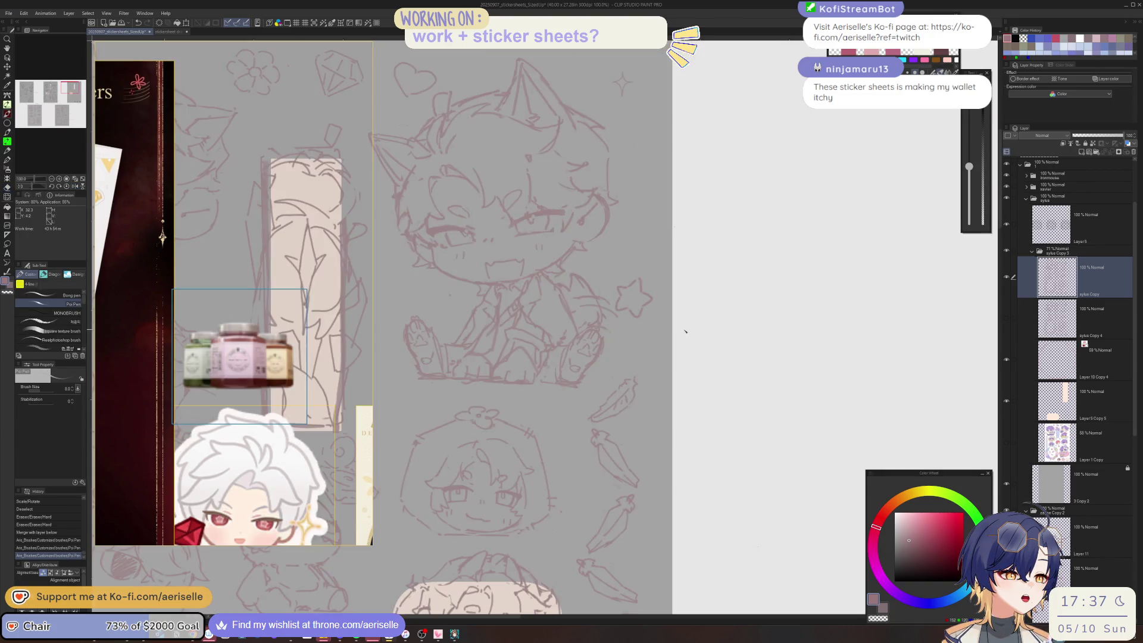
# - Erase a stray line near the chibi's feet and redraw it with the pen
pyautogui.hscroll(-3, 685, 331)
pyautogui.scroll(1, 685, 331)
pyautogui.press('e')
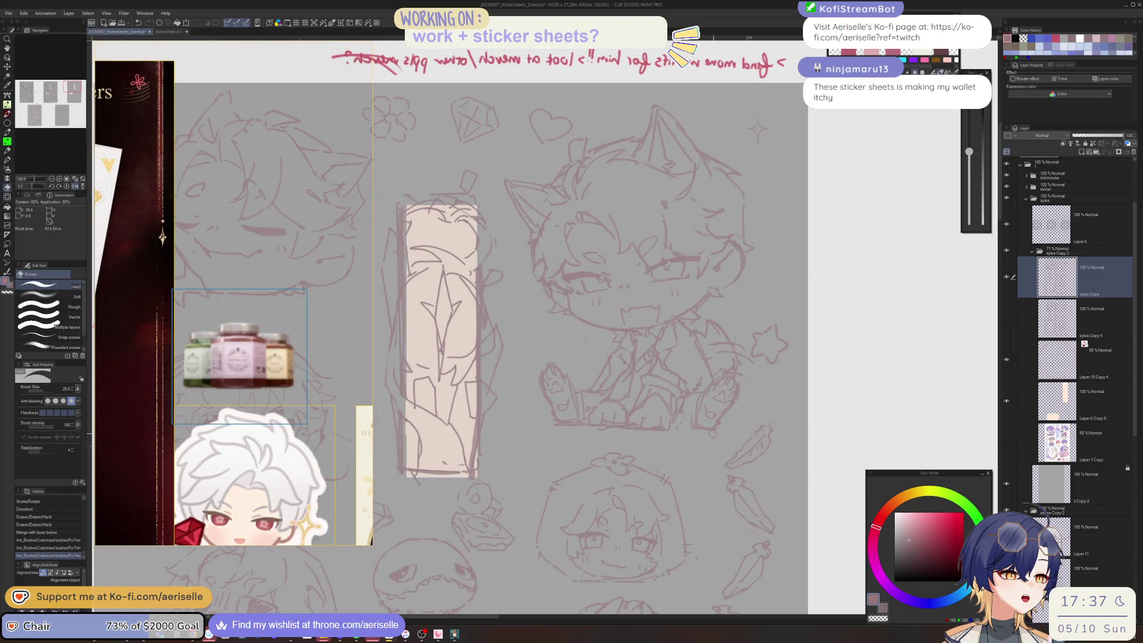
pyautogui.moveTo(712, 433); pyautogui.dragTo(709, 430)
pyautogui.press('p')
pyautogui.moveTo(655, 399); pyautogui.dragTo(651, 402)
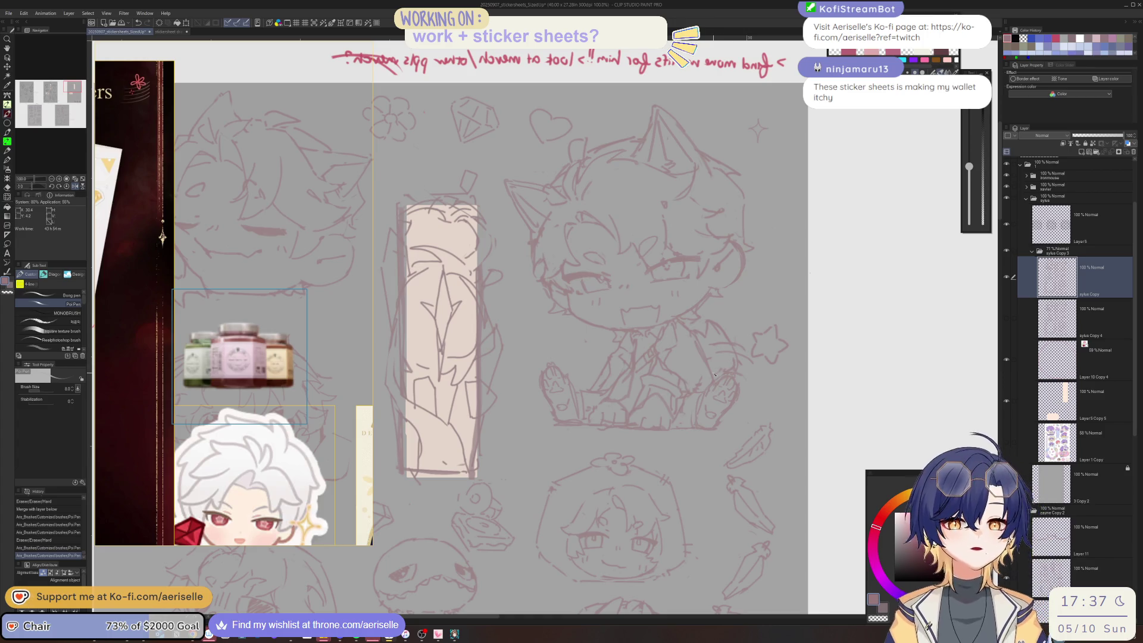
# - Toggle horizontal flip to compare the sheet mirrored and unmirrored, then zoom out to 30%
pyautogui.scroll(-1, 717, 381)
pyautogui.scroll(3, 738, 454)
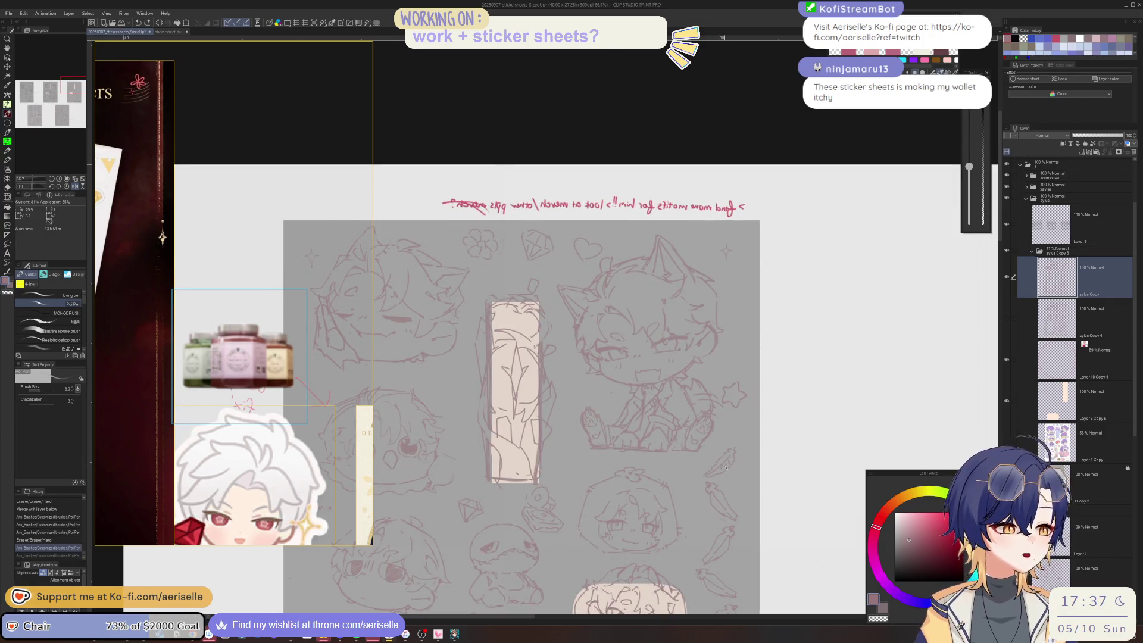
pyautogui.press('h')
pyautogui.scroll(-1, 720, 417)
pyautogui.press('h')
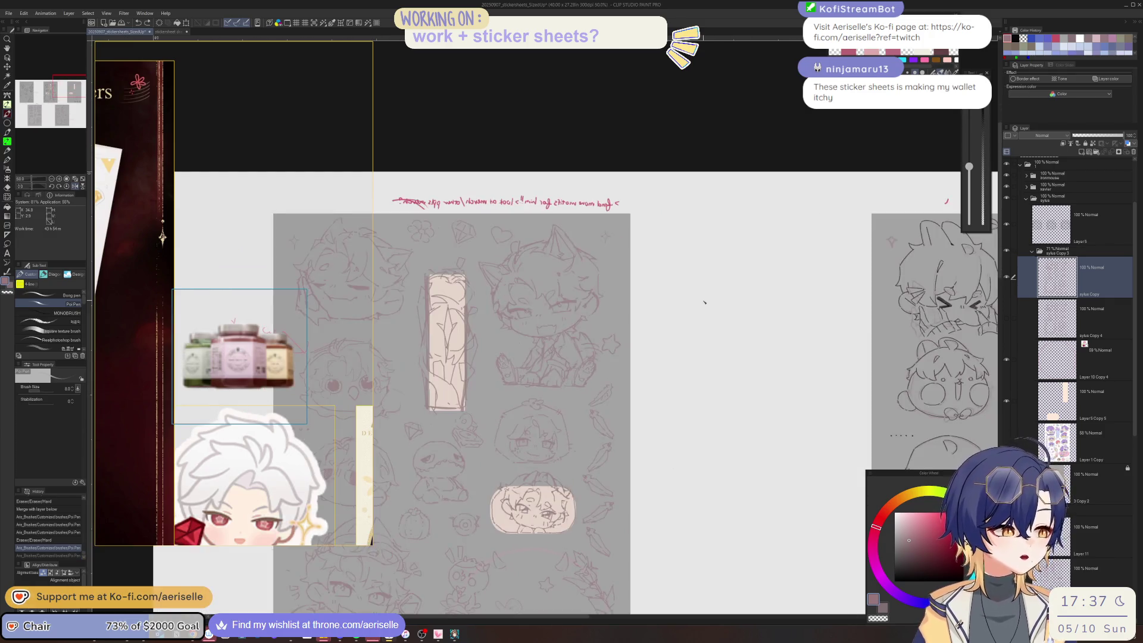
pyautogui.press('h')
pyautogui.scroll(-3, 654, 357)
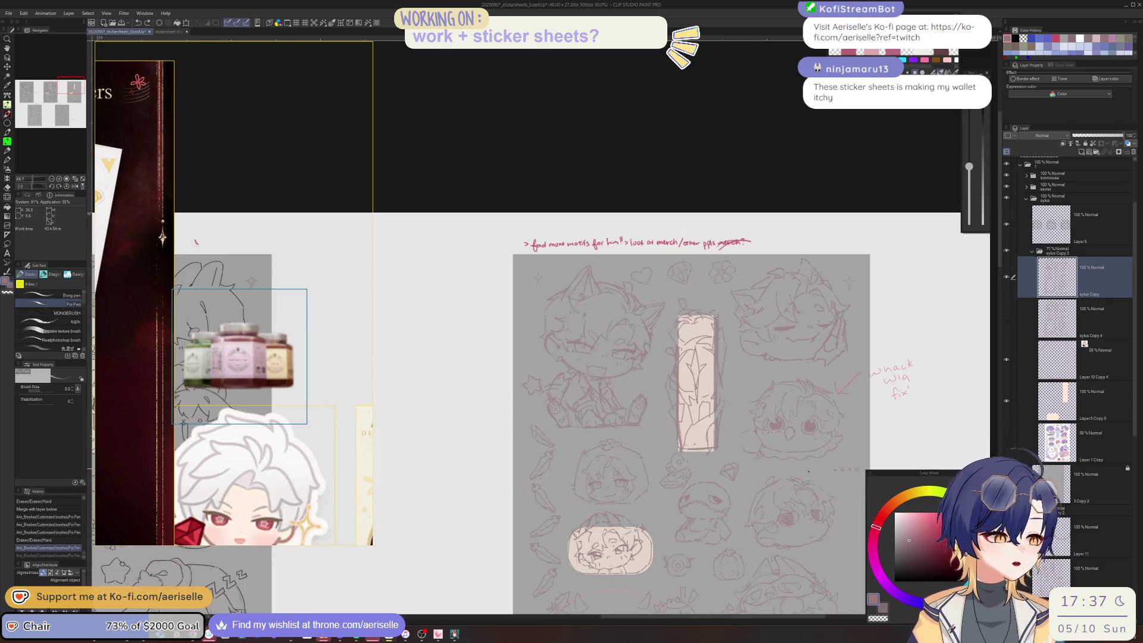
pyautogui.press('h')
pyautogui.press('h')
pyautogui.press('h')
pyautogui.press('h')
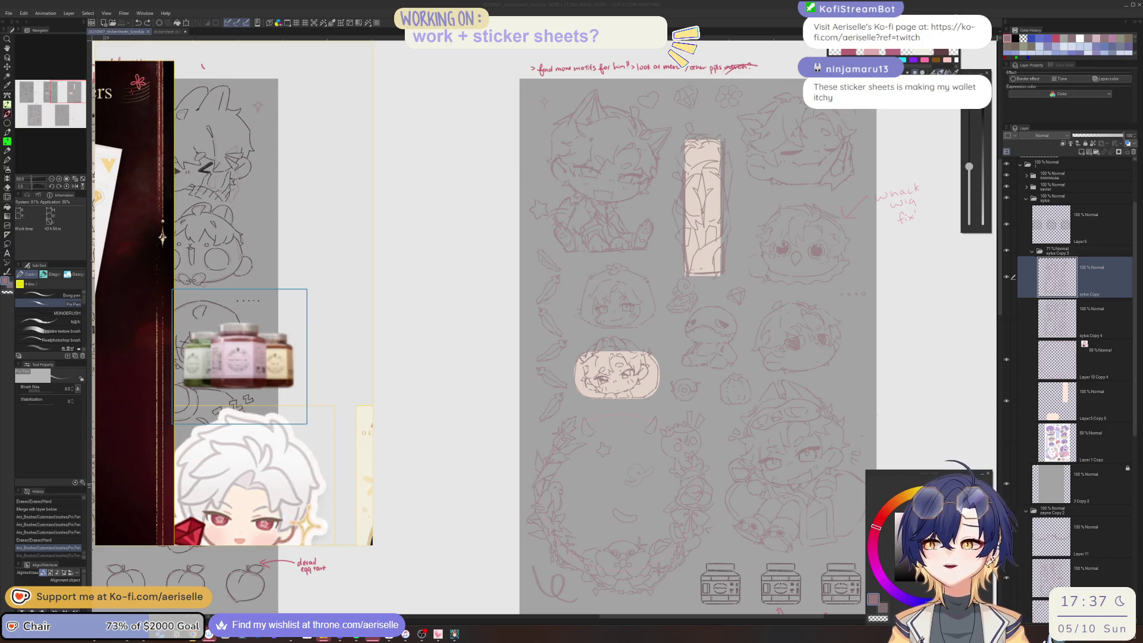
pyautogui.click(297, 61)
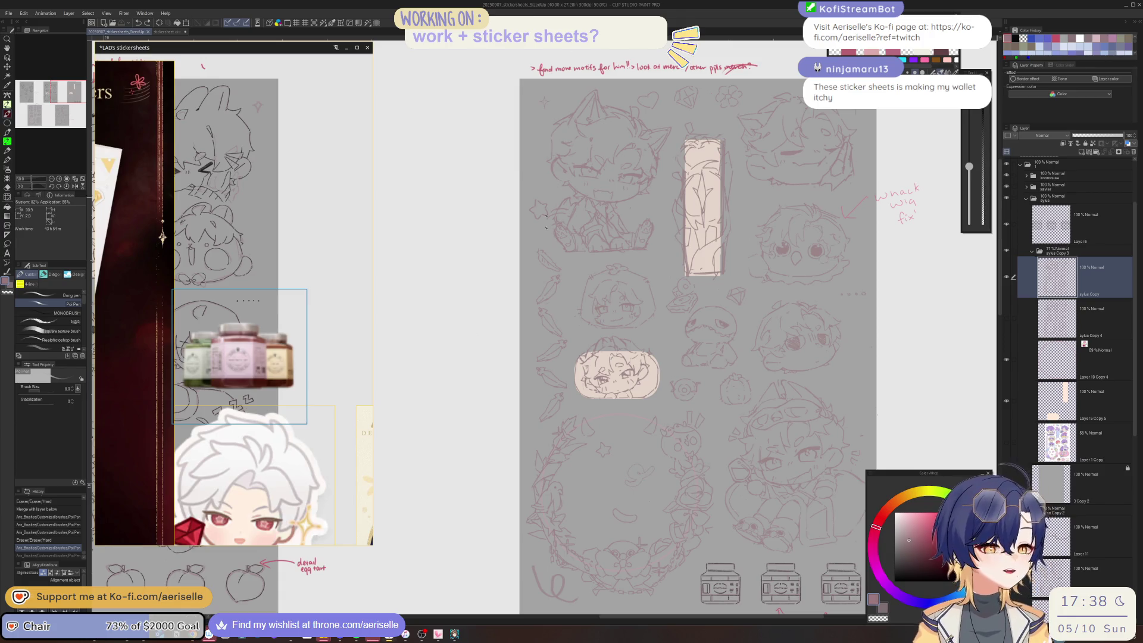
pyautogui.scroll(-3, 634, 159)
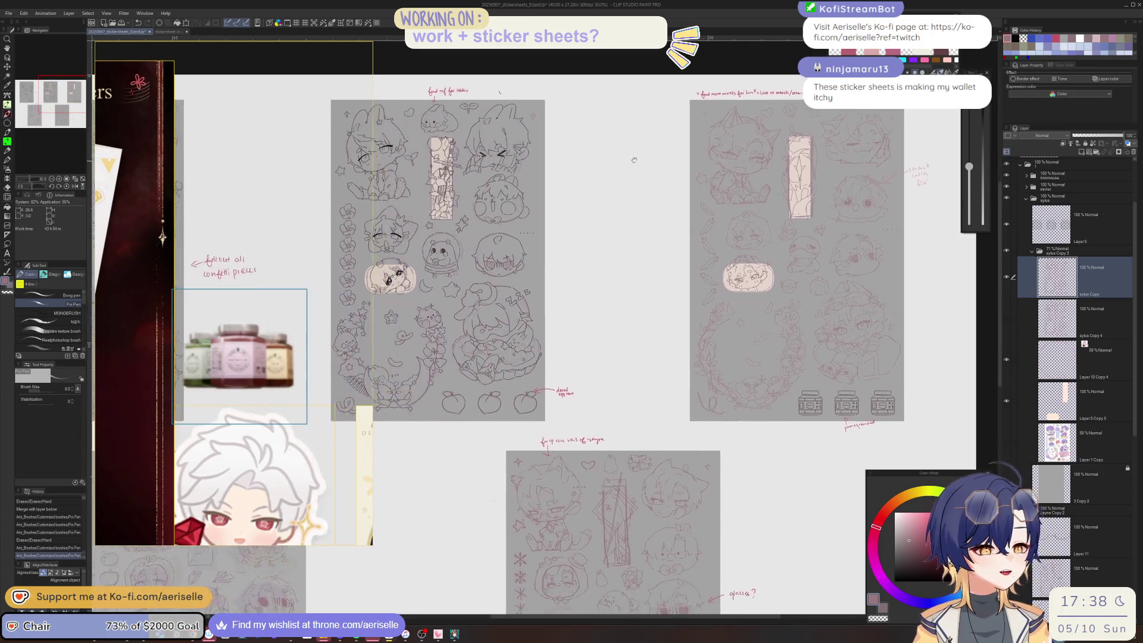
# - Pan right to the sticker sheet with the motif note and zoom in to 50%
pyautogui.moveTo(634, 160)
pyautogui.mouseDown()
pyautogui.moveTo(622, 138)
pyautogui.moveTo(518, 209)
pyautogui.mouseUp()
pyautogui.scroll(2, 518, 210)
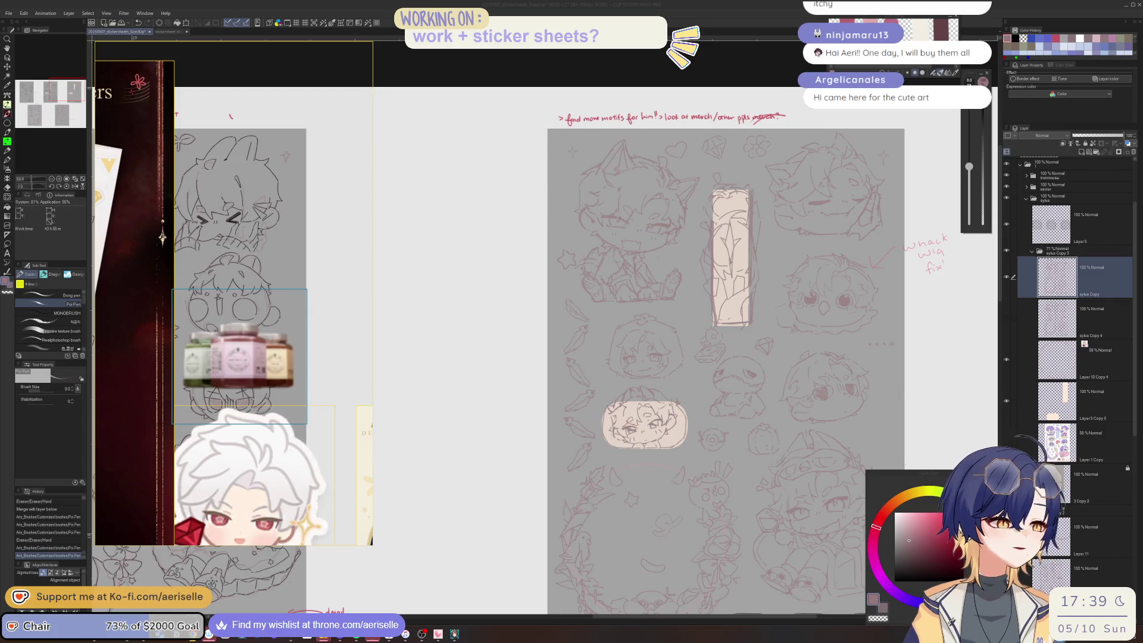
# - Centre and zoom in on the sticker sheet, then lasso the small star beside the first chibi
pyautogui.moveTo(870, 492)
pyautogui.mouseDown()
pyautogui.moveTo(723, 458)
pyautogui.moveTo(727, 471)
pyautogui.mouseUp()
pyautogui.scroll(-3, 726, 470)
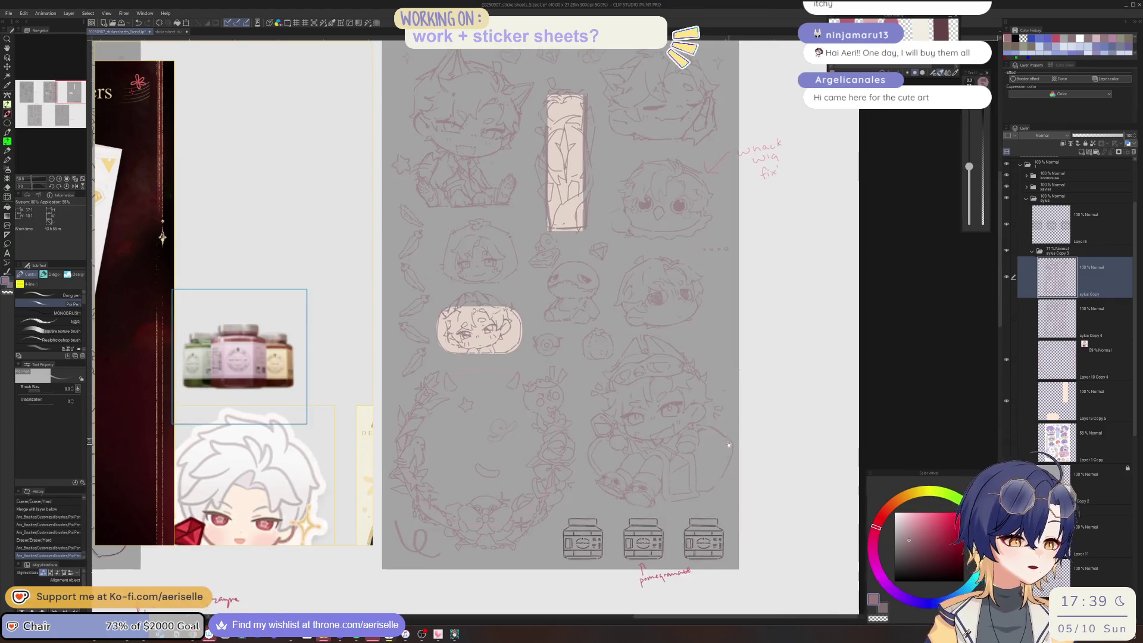
pyautogui.scroll(1, 734, 474)
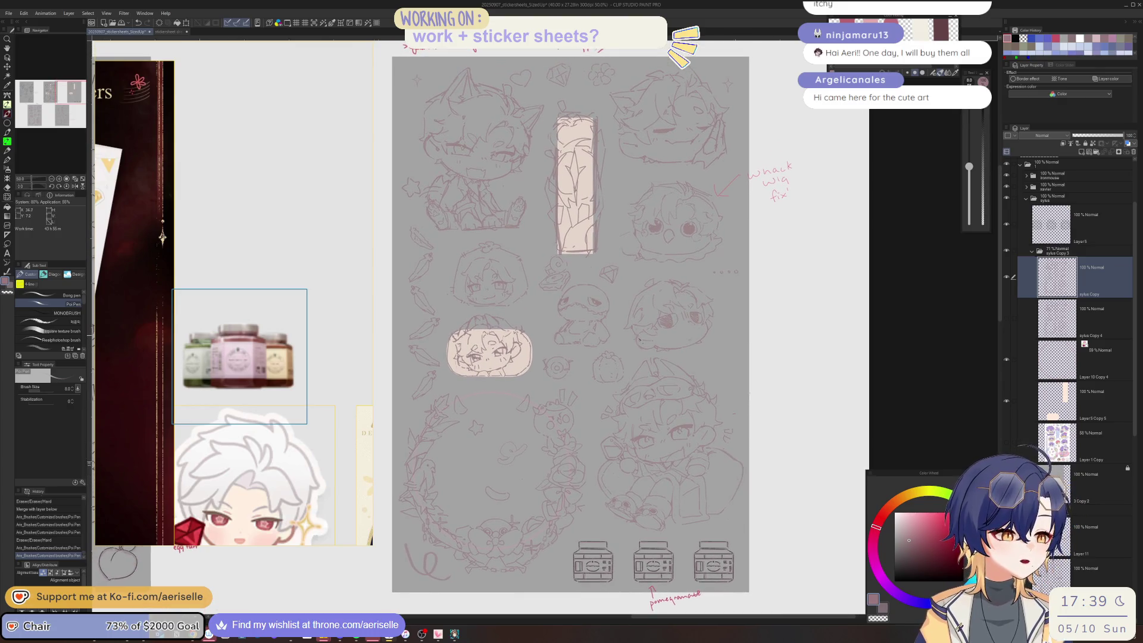
pyautogui.scroll(-1, 658, 466)
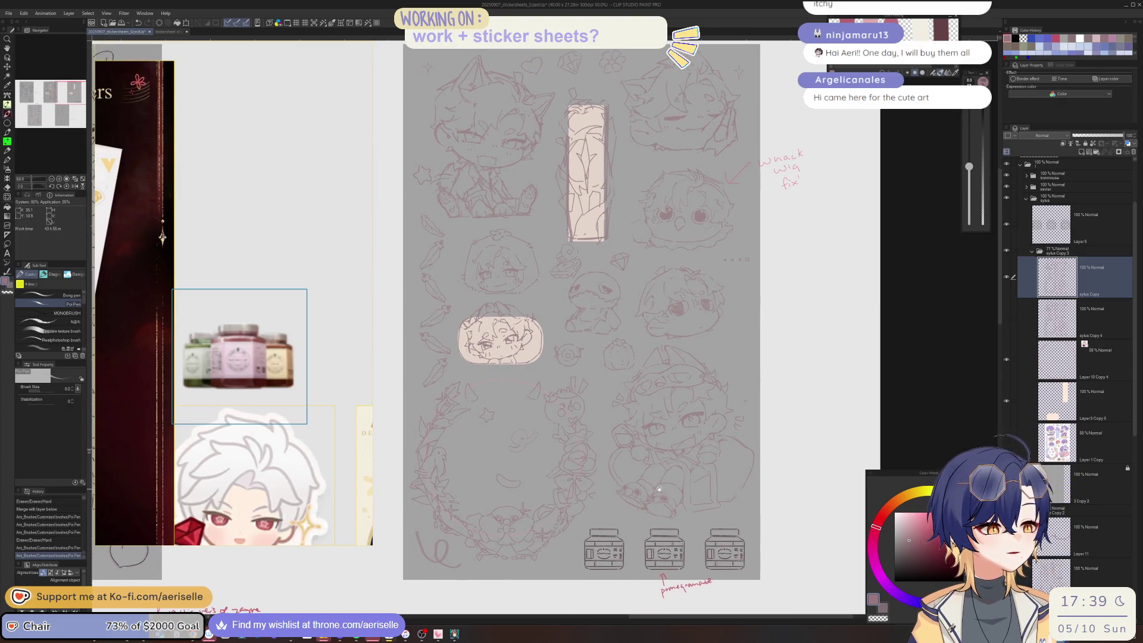
pyautogui.scroll(6, 658, 492)
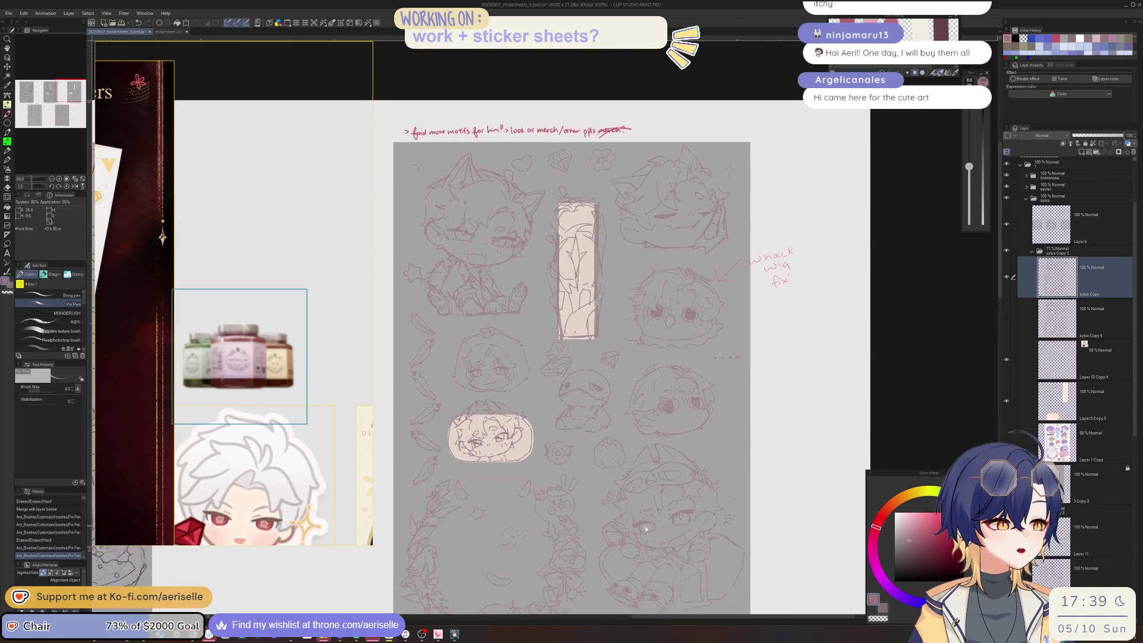
pyautogui.scroll(3, 653, 541)
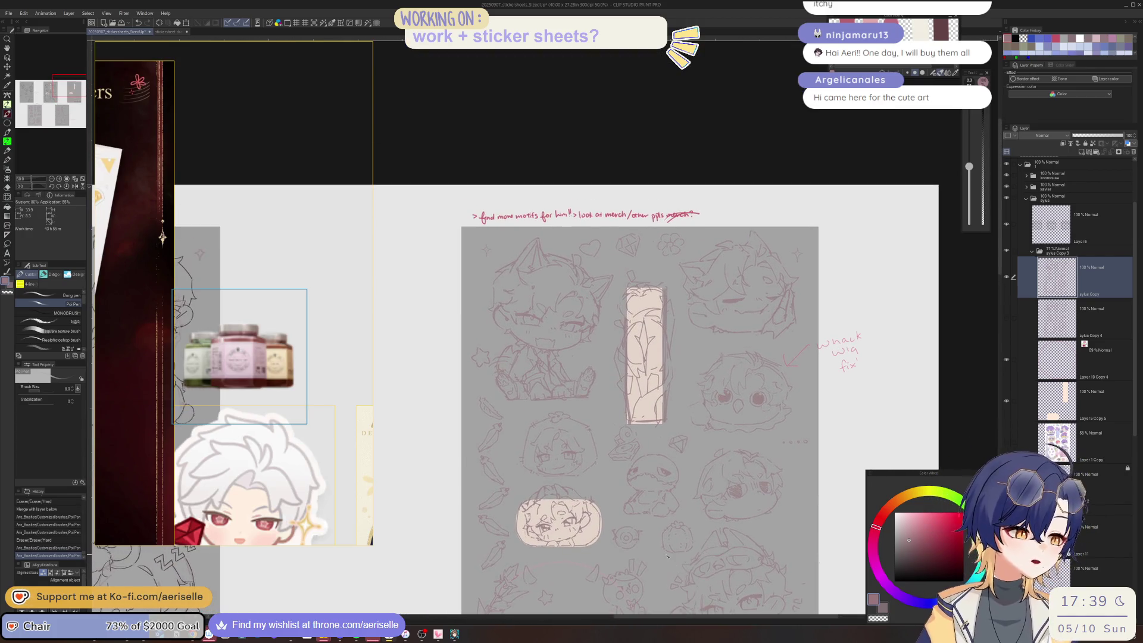
pyautogui.scroll(4, 487, 348)
pyautogui.press('m')
pyautogui.moveTo(494, 402)
pyautogui.mouseDown()
pyautogui.moveTo(396, 369)
pyautogui.moveTo(455, 449)
pyautogui.mouseUp()
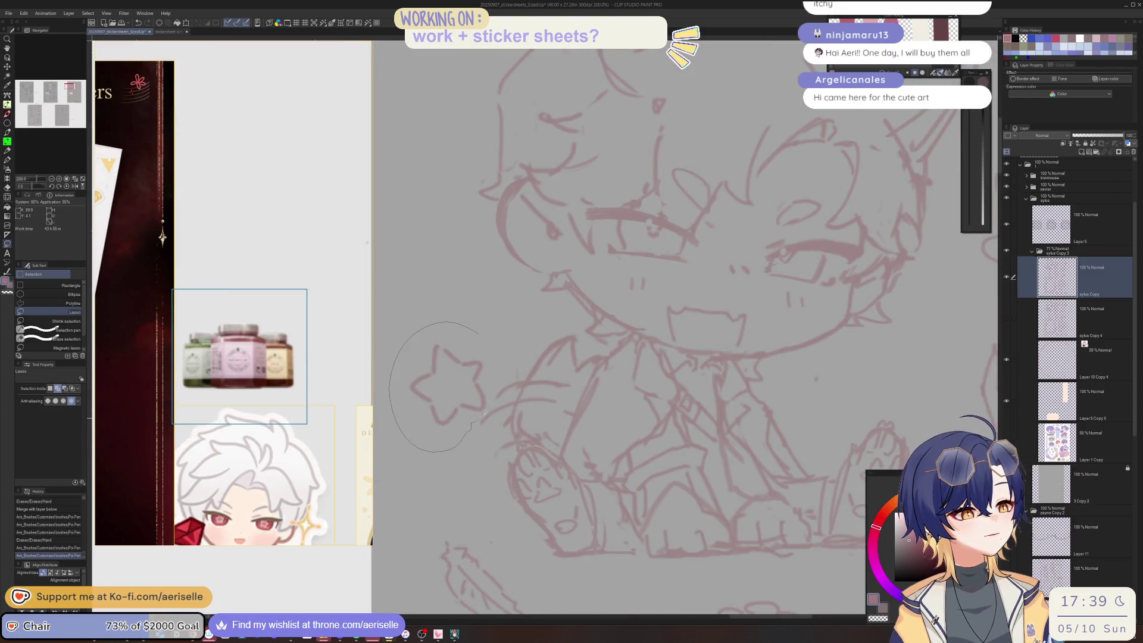
# - Move the star up beside the first chibi, deselect it, and draw a curved pen stroke
pyautogui.press('k')
pyautogui.moveTo(463, 398); pyautogui.dragTo(464, 317)
pyautogui.moveTo(378, 380); pyautogui.dragTo(473, 355)
pyautogui.click(474, 355)
pyautogui.press('p')
pyautogui.moveTo(608, 326); pyautogui.dragTo(613, 419)
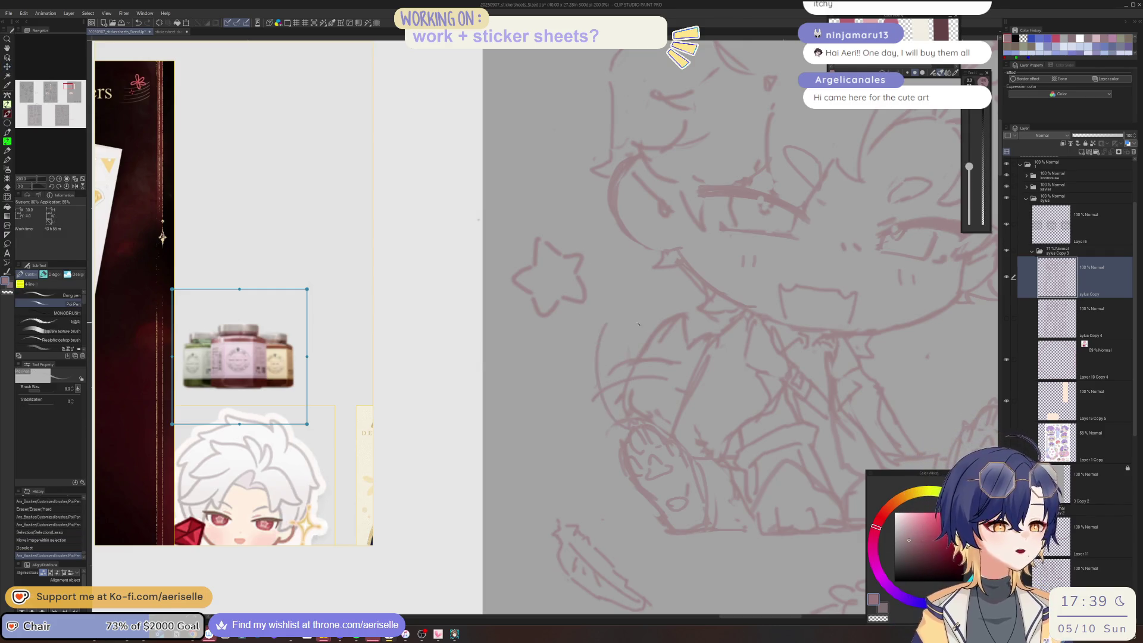
# - Zoom out and pan the reference board to the Linkon Chibi Report artwork
pyautogui.scroll(-4, 630, 353)
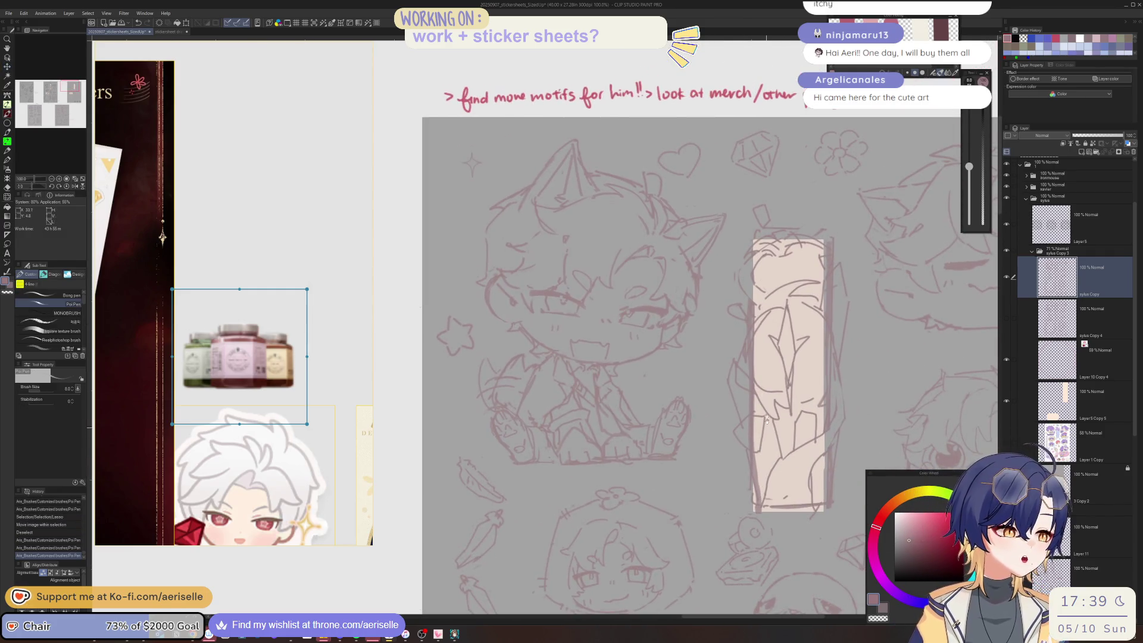
pyautogui.scroll(-6, 301, 399)
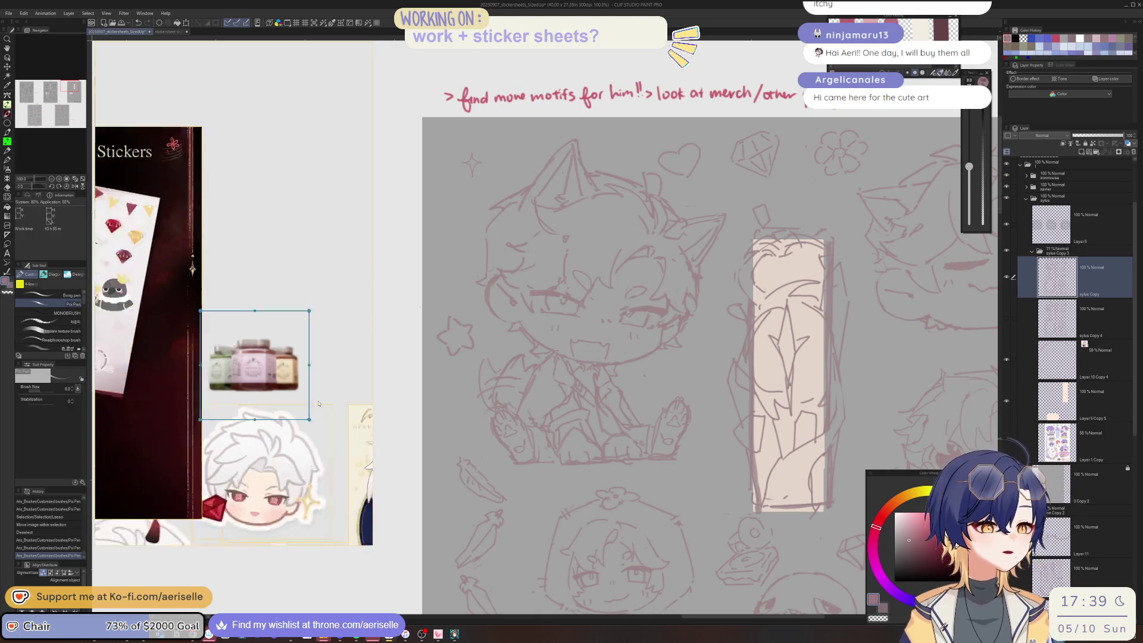
pyautogui.moveTo(302, 399)
pyautogui.mouseDown()
pyautogui.moveTo(150, 382)
pyautogui.moveTo(104, 439)
pyautogui.moveTo(109, 449)
pyautogui.moveTo(208, 334)
pyautogui.moveTo(290, 289)
pyautogui.moveTo(257, 468)
pyautogui.mouseUp()
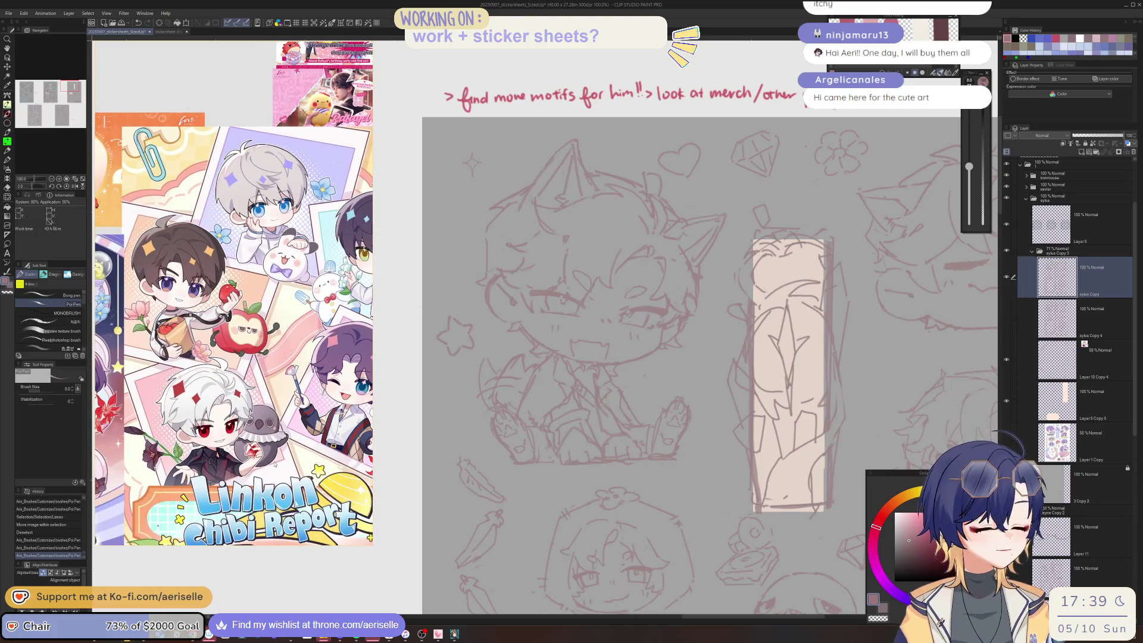
# - Mirror the canvas and make the first small erasures and pen marks on the chibi sketch
pyautogui.press('h')
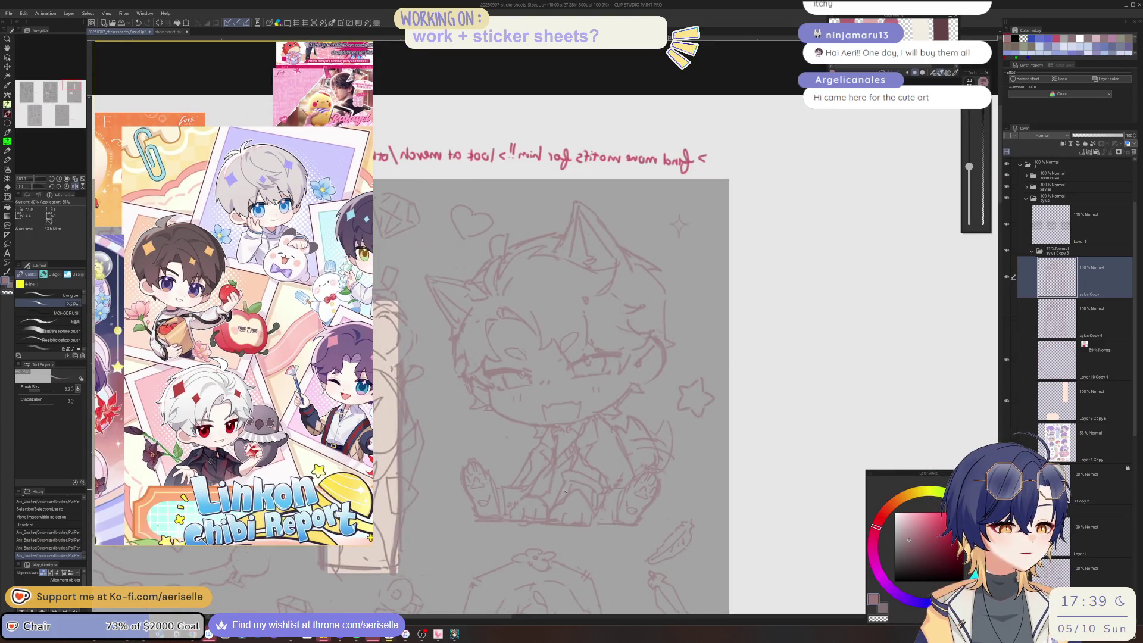
pyautogui.press('e')
pyautogui.moveTo(561, 487)
pyautogui.mouseDown()
pyautogui.moveTo(576, 484)
pyautogui.moveTo(539, 479)
pyautogui.moveTo(560, 483)
pyautogui.mouseUp()
pyautogui.press('p')
pyautogui.press('e')
pyautogui.press('p')
pyautogui.press('e')
pyautogui.press('p')
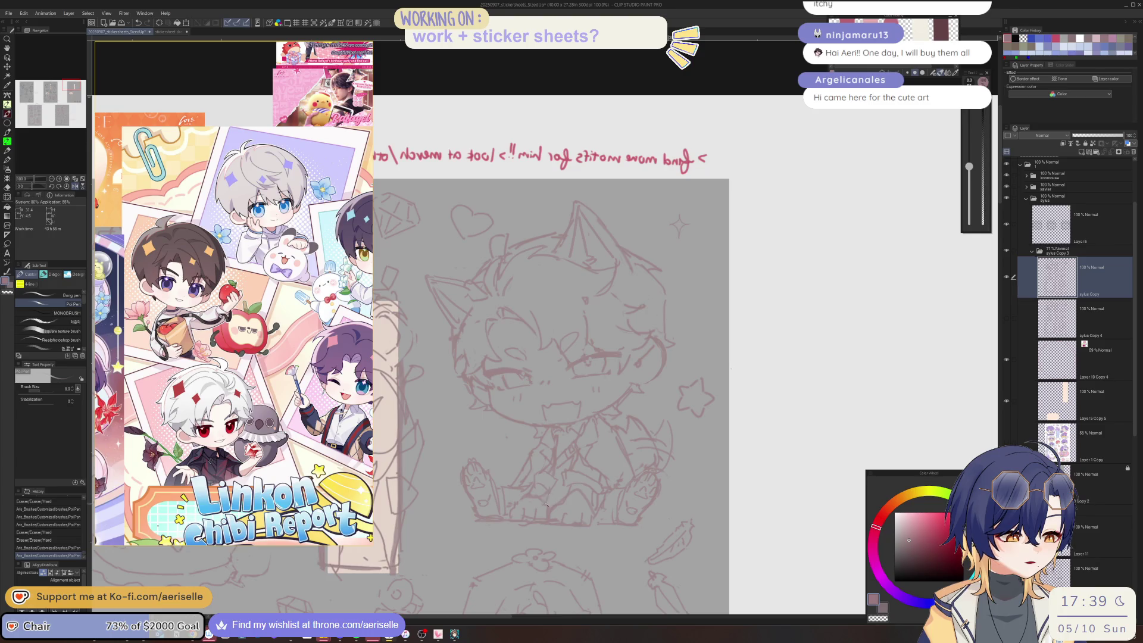
pyautogui.press('e')
pyautogui.scroll(-1, 597, 445)
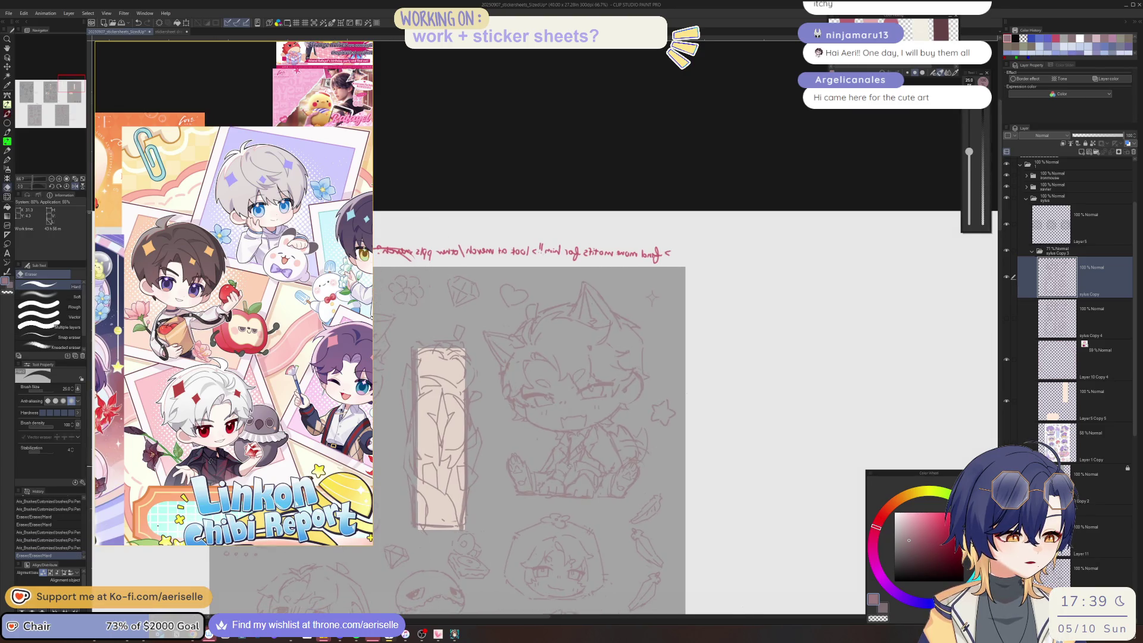
pyautogui.press('p')
pyautogui.click(578, 470)
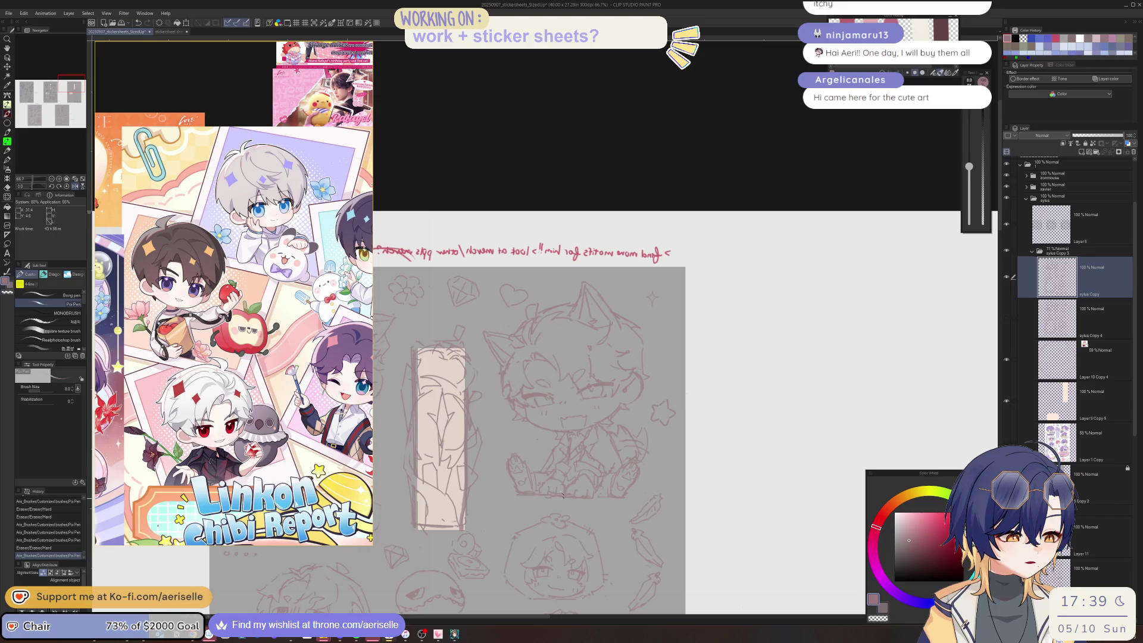
pyautogui.press('e')
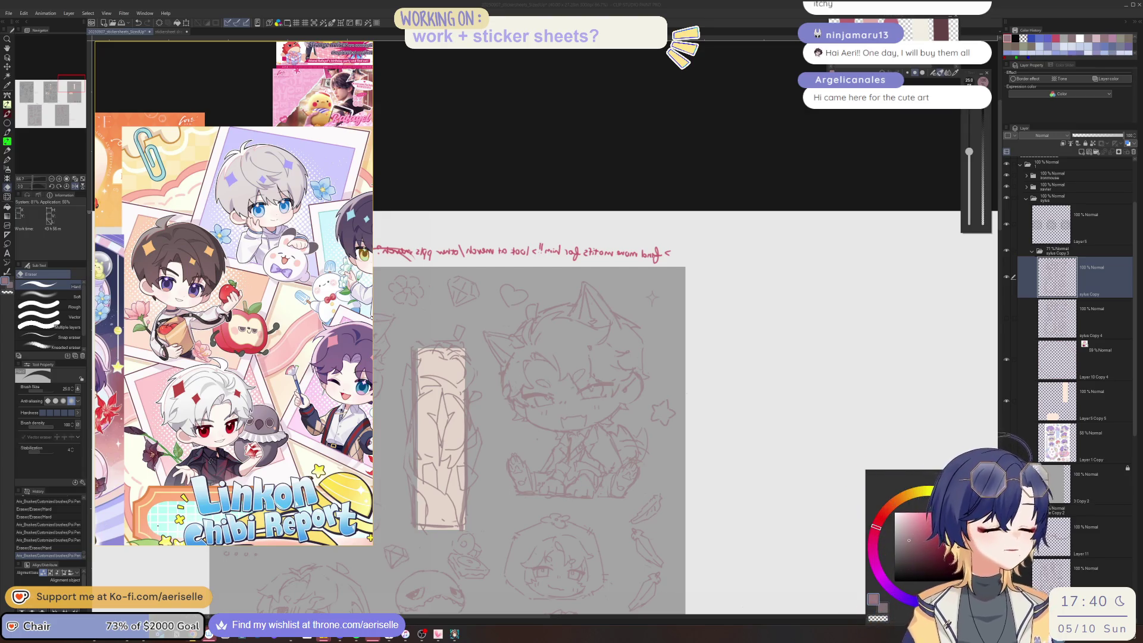
pyautogui.scroll(2, 589, 482)
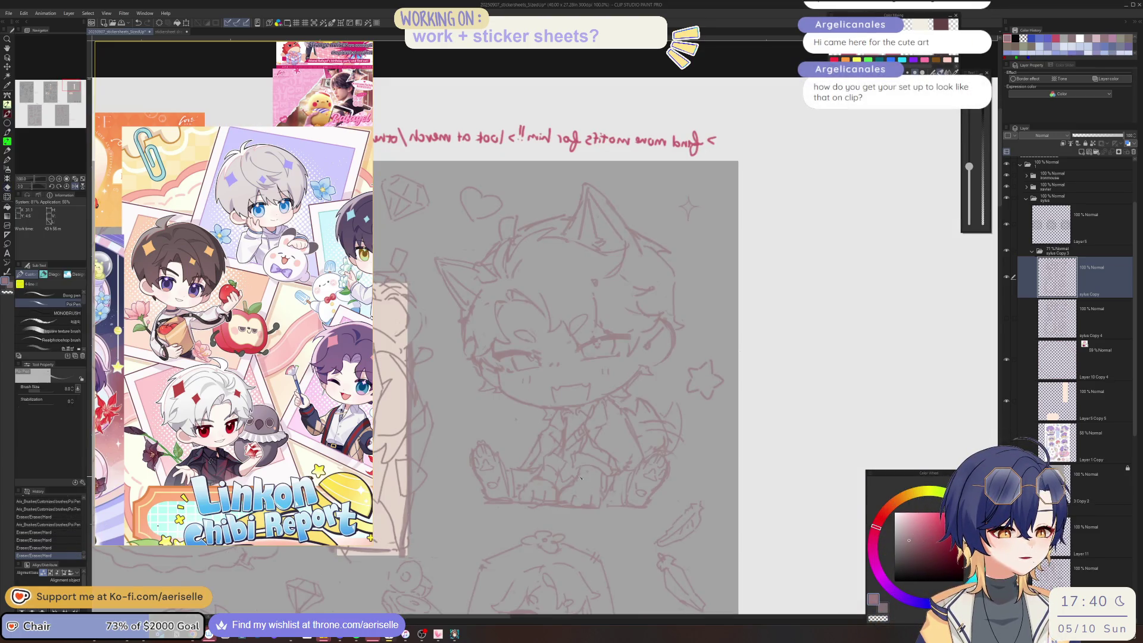
# - Add a series of small pen marks and erasures along the chibi's lines, ending with a refining stroke
pyautogui.press('p')
pyautogui.click(575, 481)
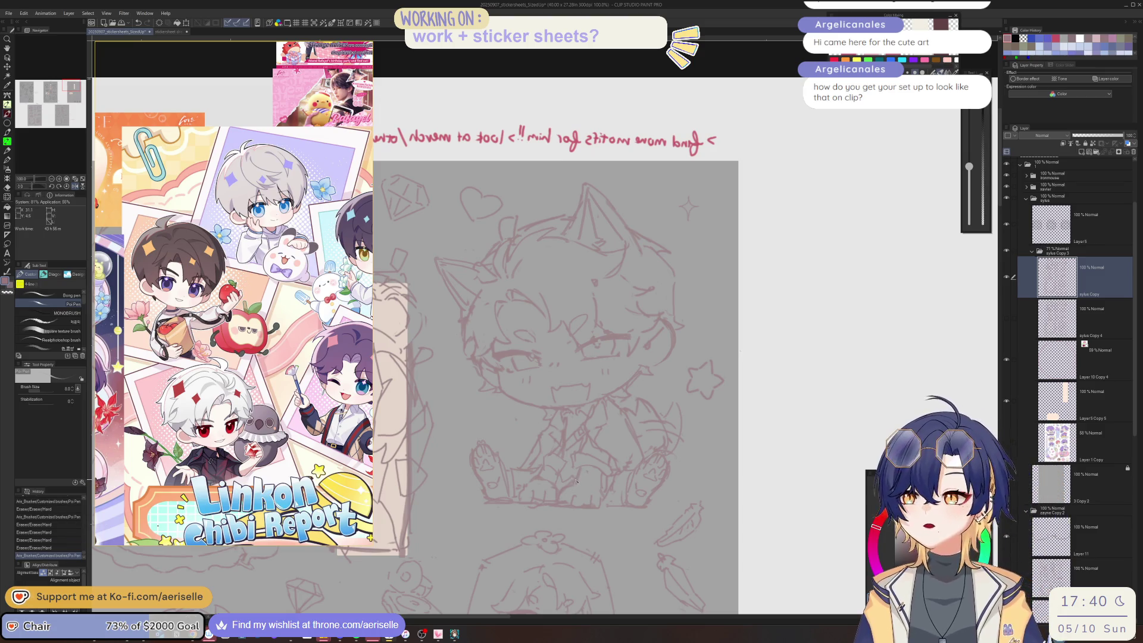
pyautogui.click(574, 486)
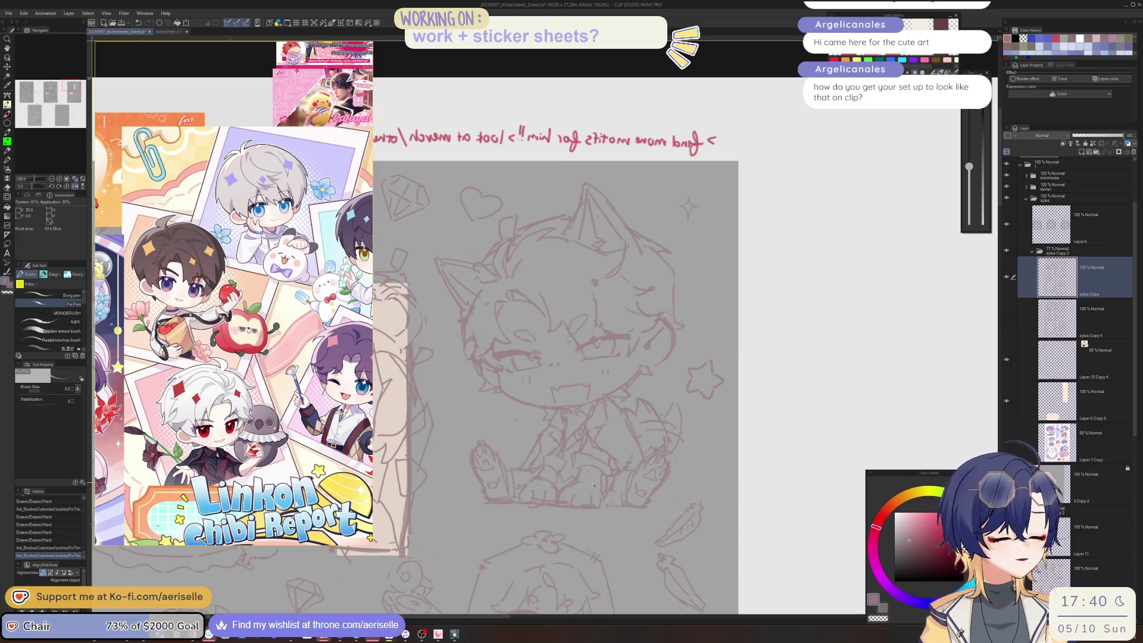
pyautogui.click(572, 487)
pyautogui.press('e')
pyautogui.click(574, 491)
pyautogui.press('p')
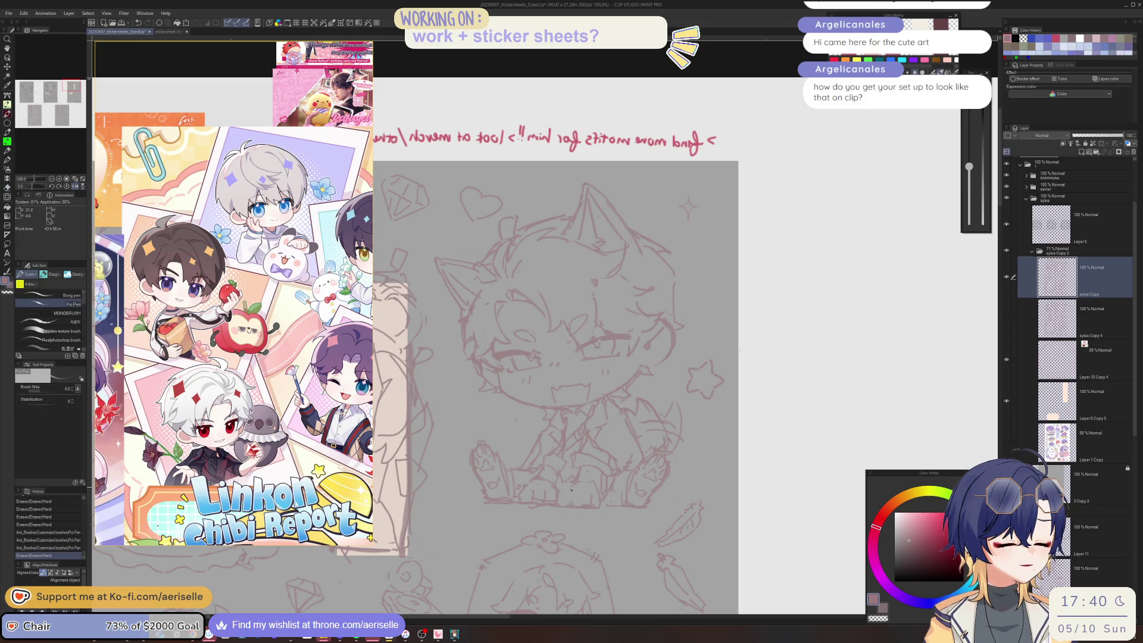
pyautogui.click(574, 495)
pyautogui.click(574, 500)
pyautogui.press('e')
pyautogui.moveTo(574, 501); pyautogui.dragTo(601, 497)
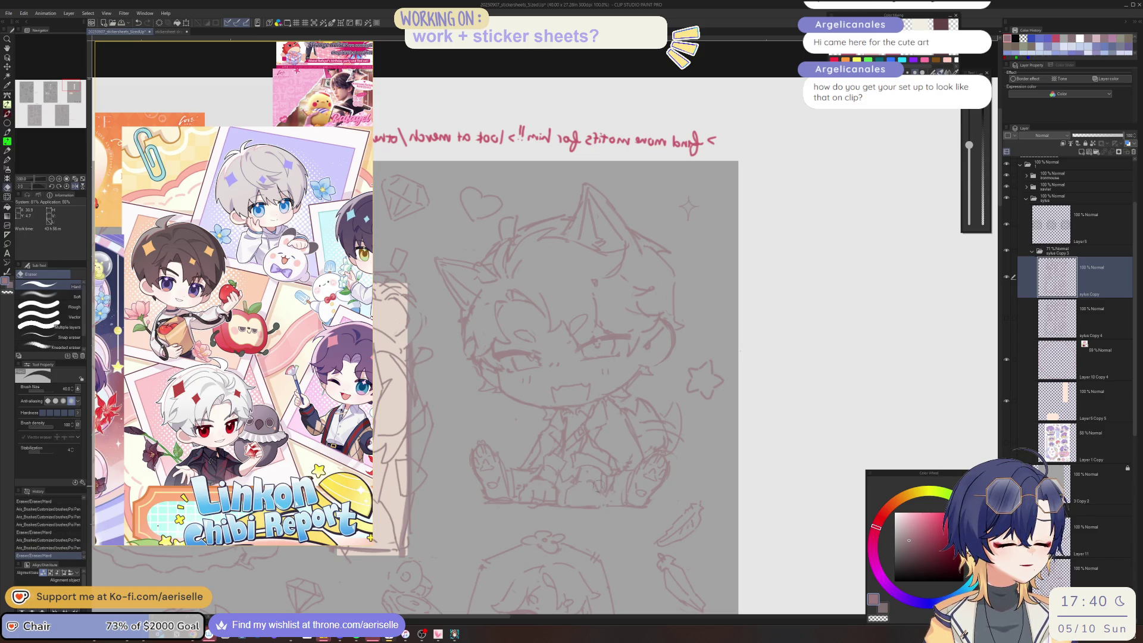
pyautogui.press('p')
pyautogui.click(606, 472)
pyautogui.click(608, 469)
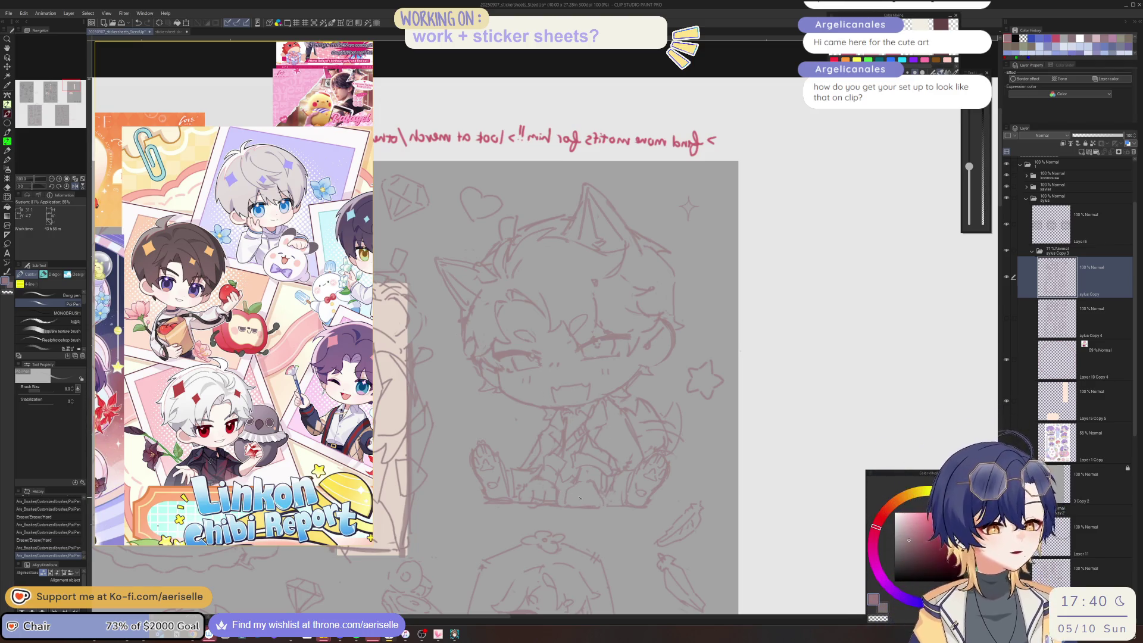
pyautogui.moveTo(562, 493)
pyautogui.mouseDown()
pyautogui.moveTo(581, 506)
pyautogui.moveTo(569, 509)
pyautogui.moveTo(597, 502)
pyautogui.mouseUp()
# - Erase a stray line on the chibi and add a short refining stroke
pyautogui.press('e')
pyautogui.press('p')
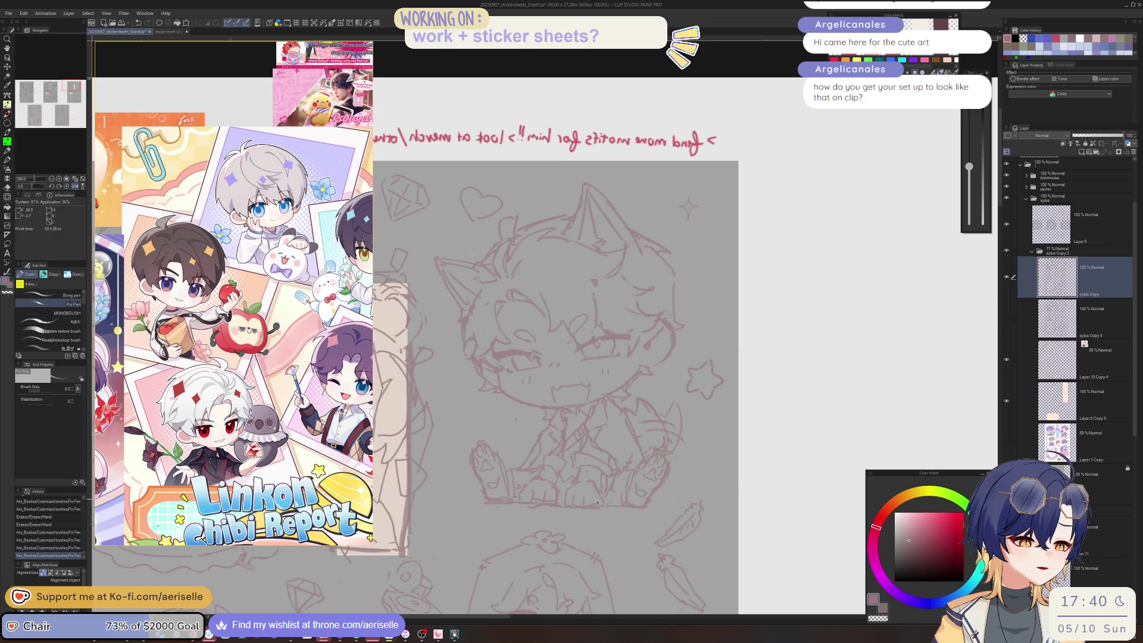
pyautogui.press('e')
pyautogui.moveTo(529, 494)
pyautogui.mouseDown()
pyautogui.moveTo(553, 485)
pyautogui.moveTo(535, 476)
pyautogui.moveTo(523, 493)
pyautogui.moveTo(568, 474)
pyautogui.mouseUp()
pyautogui.press('p')
pyautogui.press('e')
pyautogui.press('p')
pyautogui.moveTo(521, 503)
pyautogui.mouseDown()
pyautogui.moveTo(554, 497)
pyautogui.moveTo(534, 459)
pyautogui.mouseUp()
pyautogui.scroll(-3, 640, 442)
pyautogui.scroll(5, 566, 417)
pyautogui.press('e')
pyautogui.press('p')
pyautogui.scroll(-5, 536, 458)
# - Mirror the canvas again, frame the whole sheet, and move the Linkon reference window toward the canvas
pyautogui.press('h')
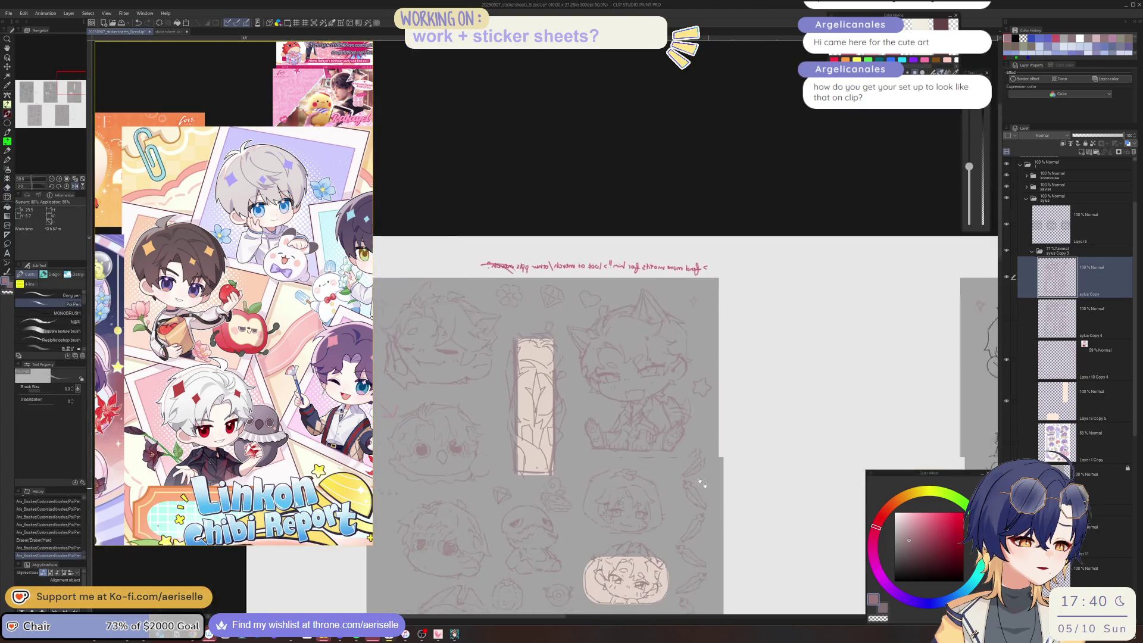
pyautogui.moveTo(702, 484); pyautogui.dragTo(665, 454)
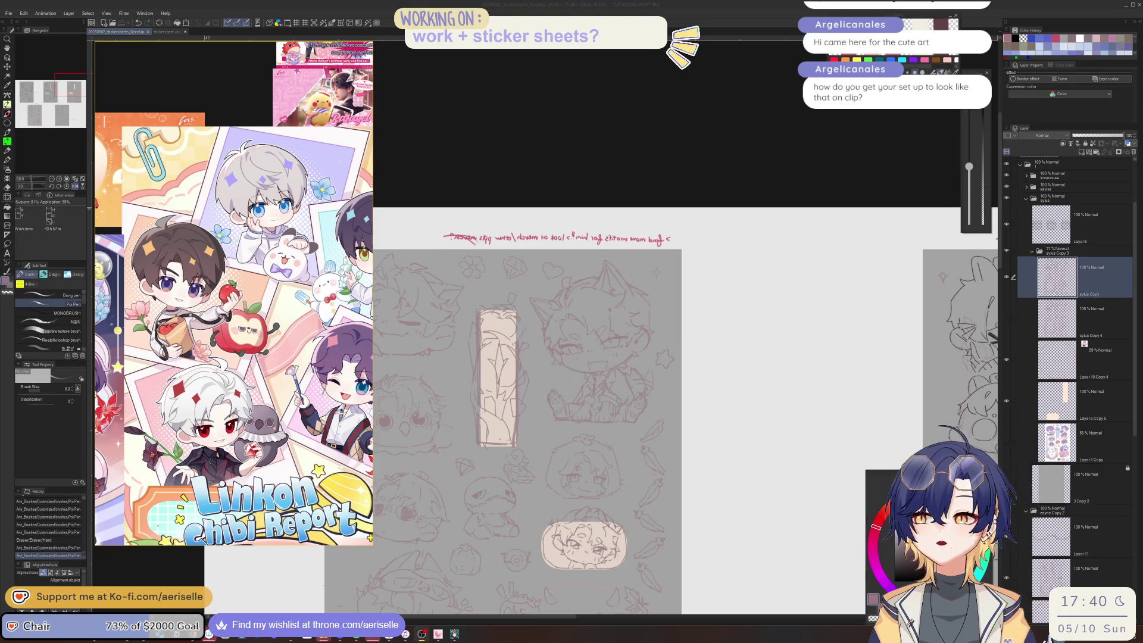
pyautogui.moveTo(199, 272)
pyautogui.mouseDown()
pyautogui.moveTo(312, 334)
pyautogui.moveTo(396, 273)
pyautogui.moveTo(423, 300)
pyautogui.moveTo(202, 270)
pyautogui.mouseUp()
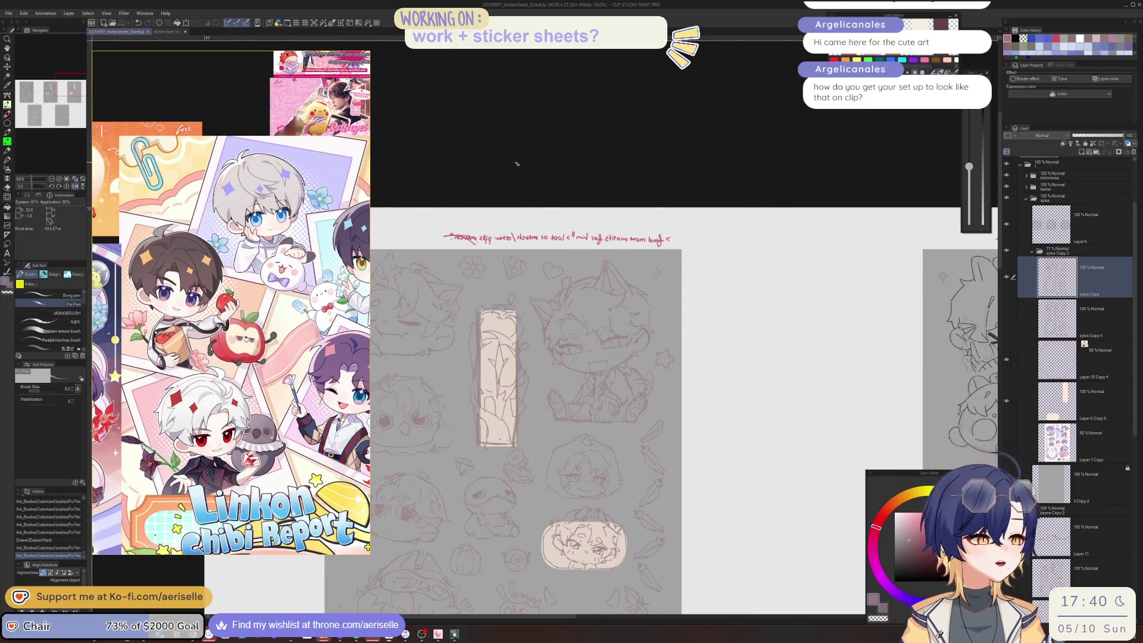
pyautogui.moveTo(516, 164); pyautogui.dragTo(667, 117)
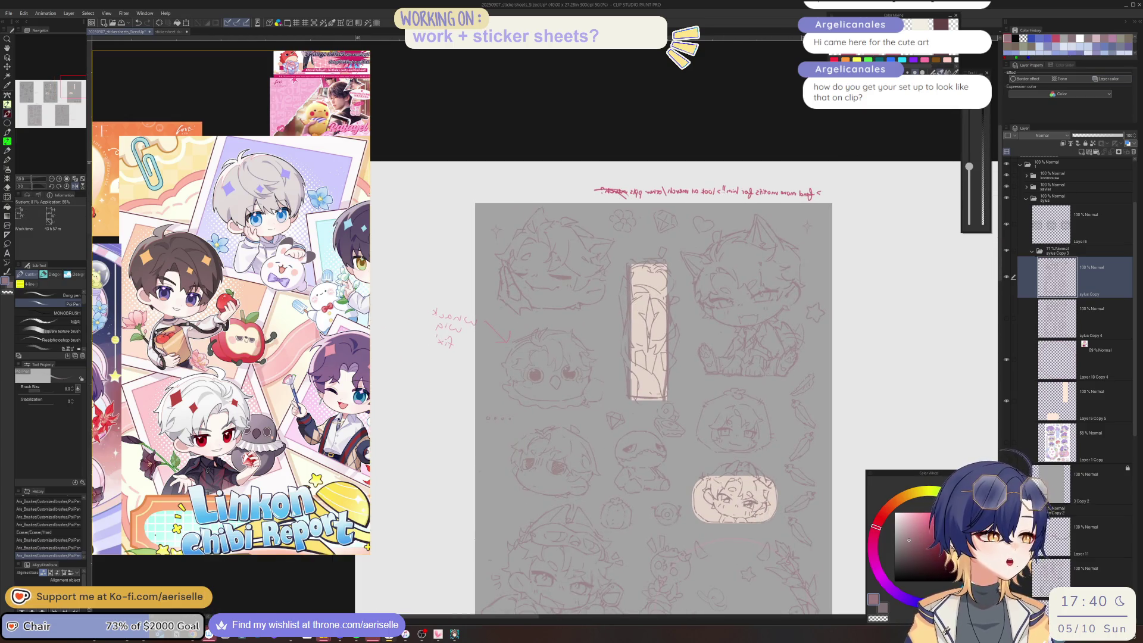
# - Reposition the Color Mixing area, colour history palette and Layer panel
pyautogui.moveTo(912, 17); pyautogui.dragTo(952, 28)
pyautogui.moveTo(1030, 30)
pyautogui.mouseDown()
pyautogui.moveTo(982, 74)
pyautogui.moveTo(1031, 30)
pyautogui.mouseUp()
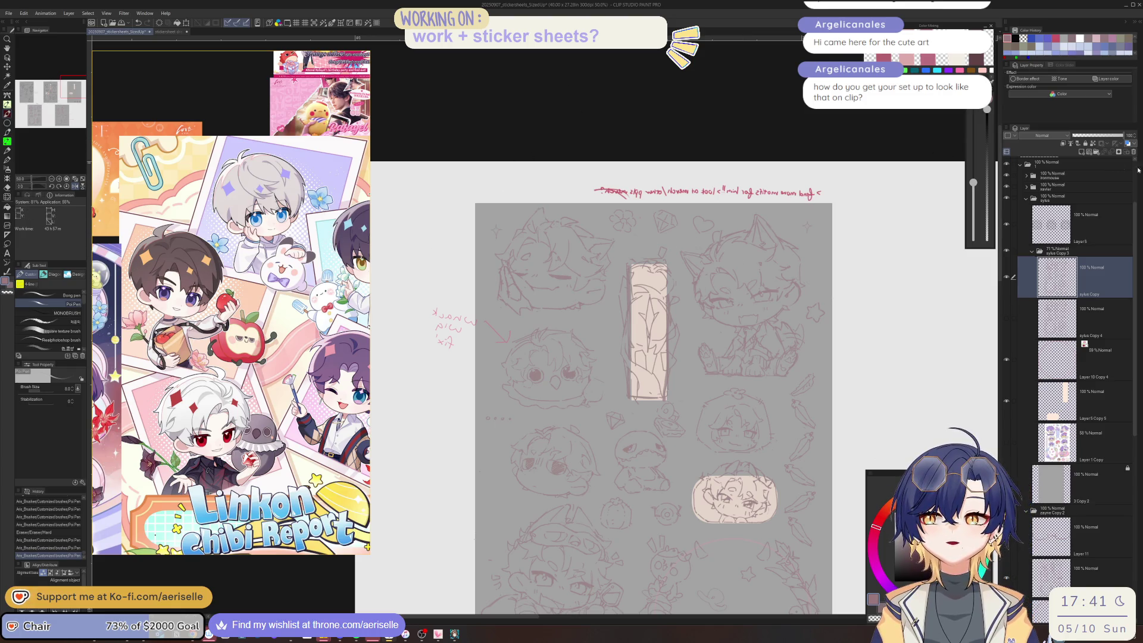
pyautogui.moveTo(1026, 132)
pyautogui.mouseDown()
pyautogui.moveTo(831, 133)
pyautogui.moveTo(1089, 581)
pyautogui.moveTo(1101, 581)
pyautogui.moveTo(1089, 280)
pyautogui.mouseUp()
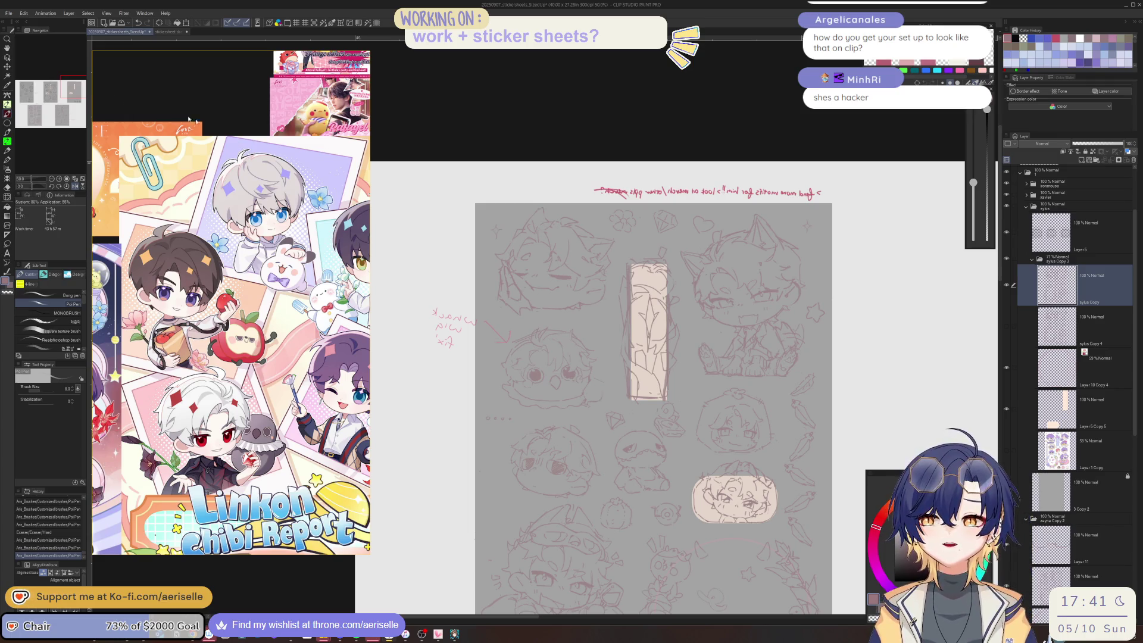
# - Move the LADS stickersheets reference window and shrink it out of the way
pyautogui.moveTo(227, 155)
pyautogui.mouseDown()
pyautogui.moveTo(301, 224)
pyautogui.moveTo(262, 206)
pyautogui.moveTo(271, 174)
pyautogui.moveTo(269, 192)
pyautogui.mouseUp()
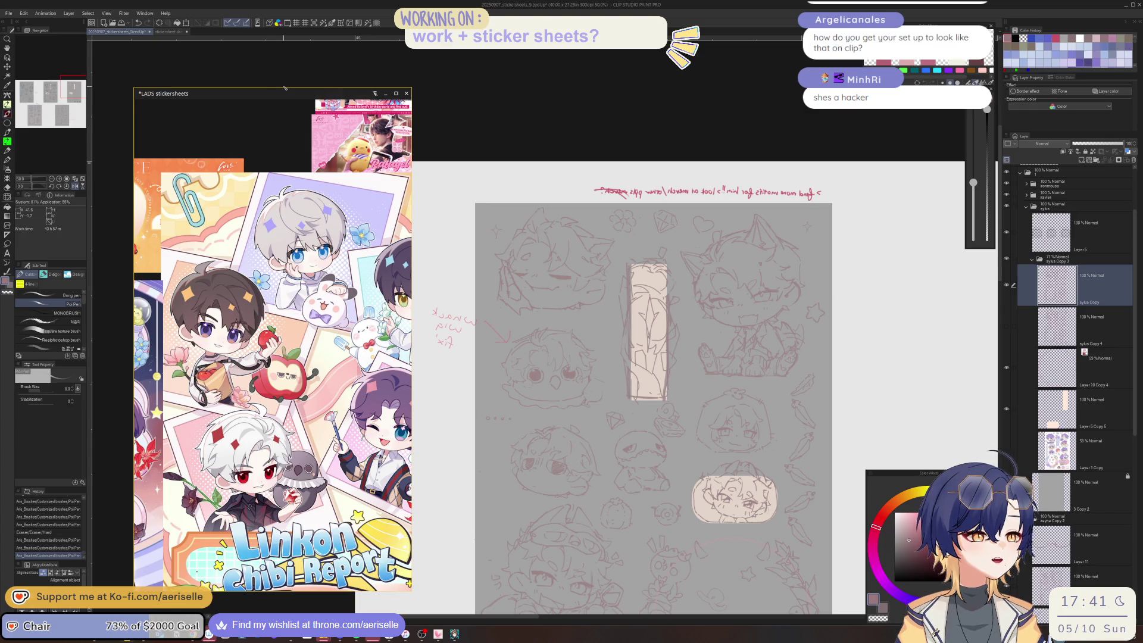
pyautogui.moveTo(285, 88)
pyautogui.mouseDown()
pyautogui.moveTo(284, 208)
pyautogui.moveTo(248, 42)
pyautogui.mouseUp()
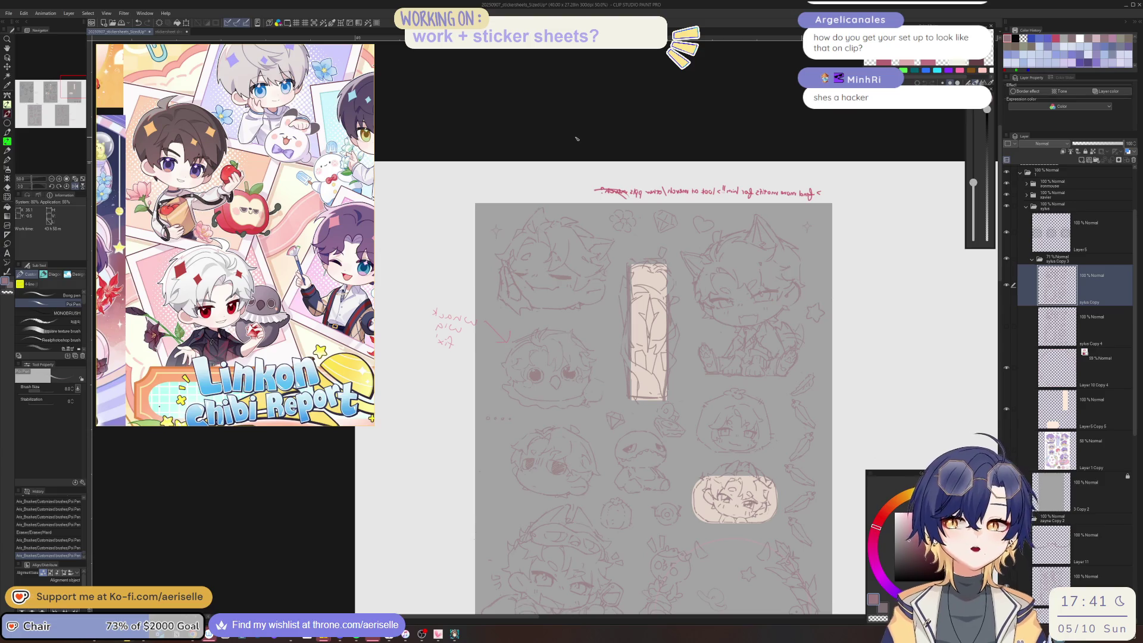
pyautogui.scroll(-2, 646, 319)
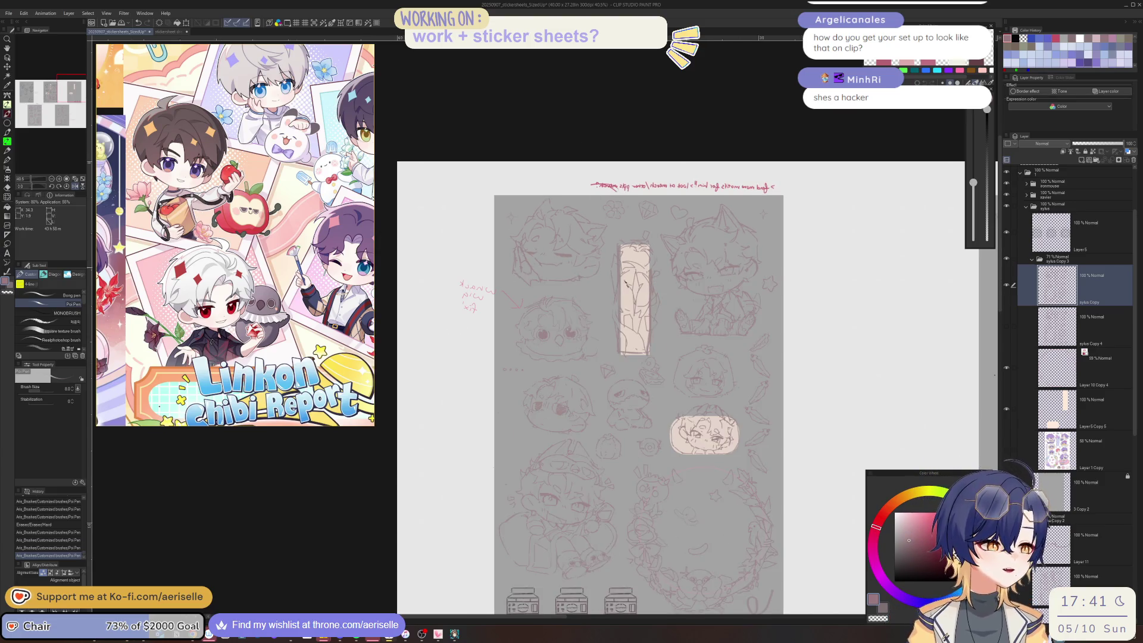
# - Unflip the canvas and pan down to the lower sketches and the egg tart notes
pyautogui.scroll(3, 646, 320)
pyautogui.press('h')
pyautogui.moveTo(661, 355); pyautogui.dragTo(883, 307)
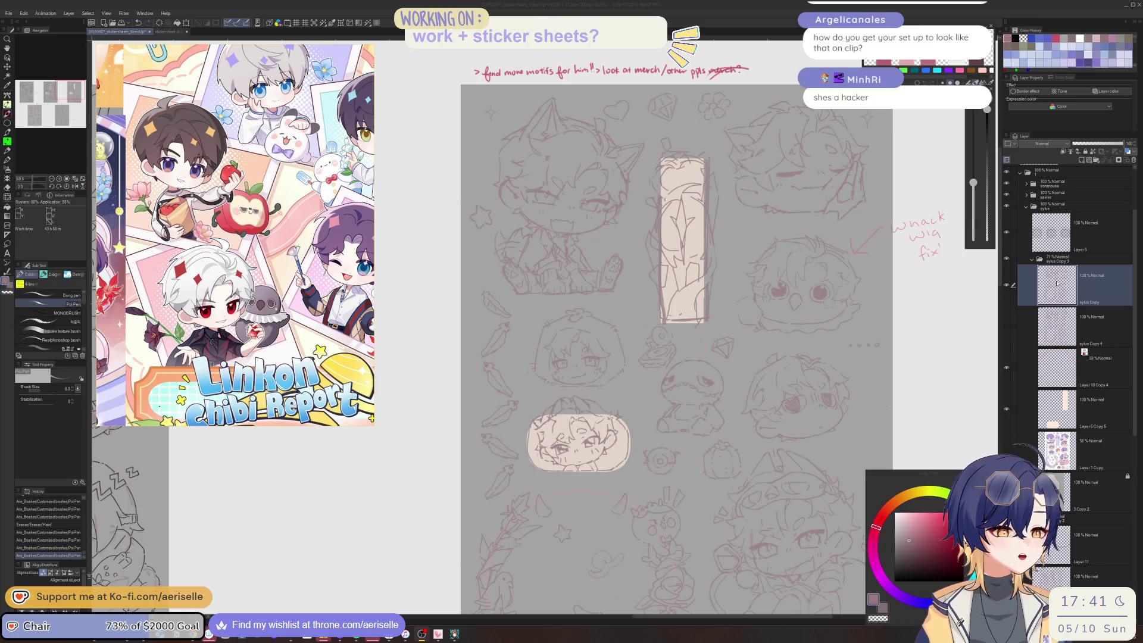
pyautogui.moveTo(848, 537); pyautogui.dragTo(784, 459)
pyautogui.scroll(-5, 783, 459)
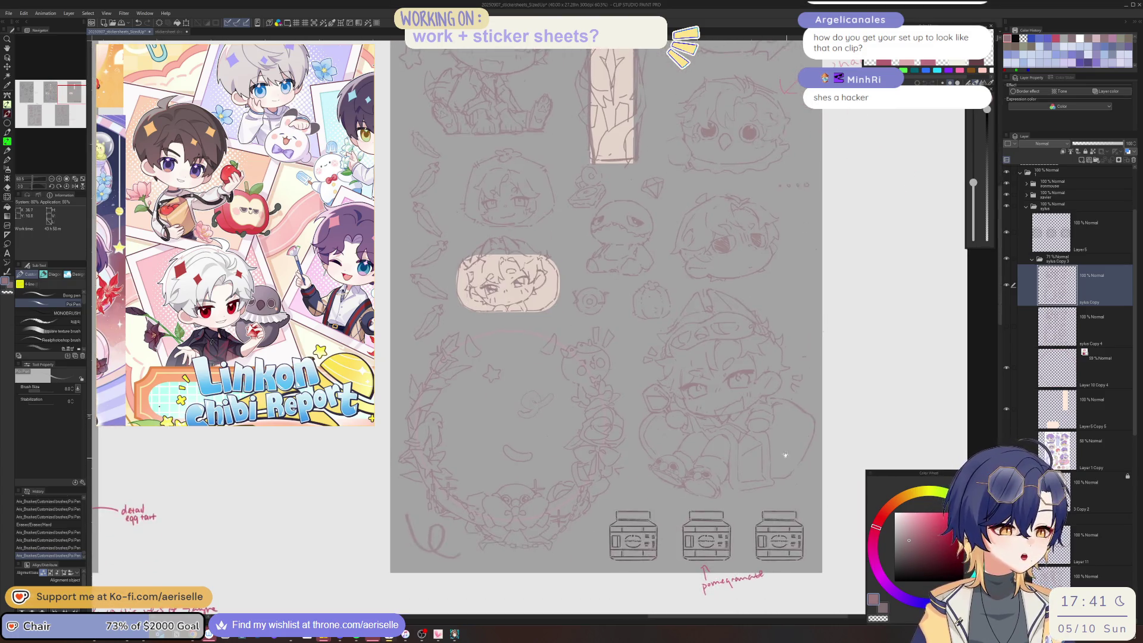
pyautogui.hscroll(-5, 698, 476)
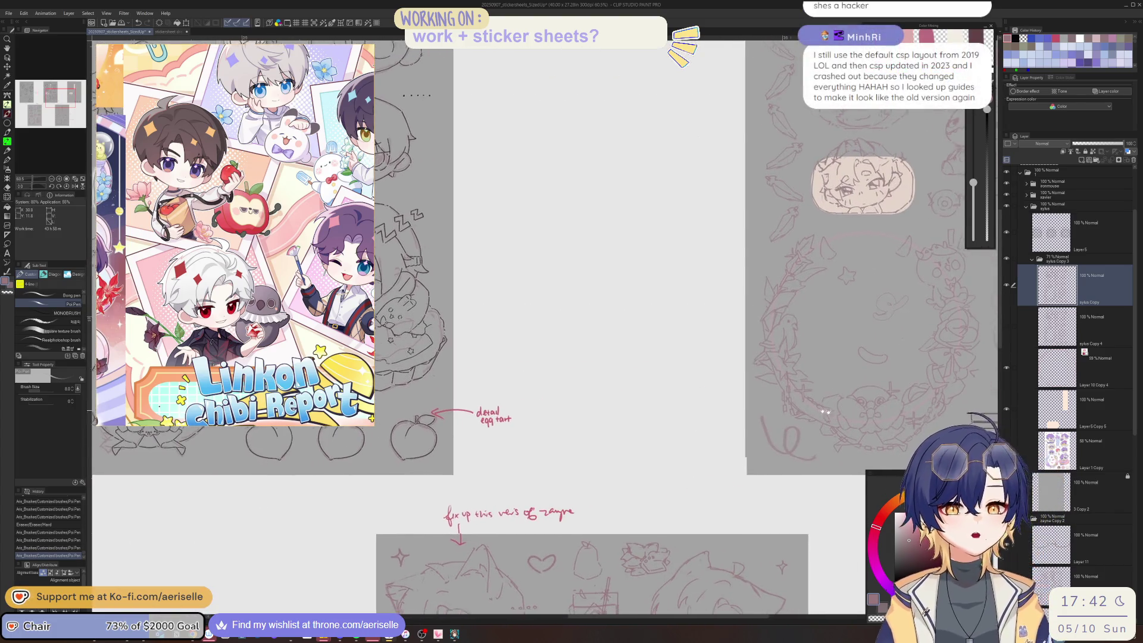
pyautogui.moveTo(855, 396)
pyautogui.mouseDown()
pyautogui.moveTo(762, 452)
pyautogui.moveTo(749, 491)
pyautogui.mouseUp()
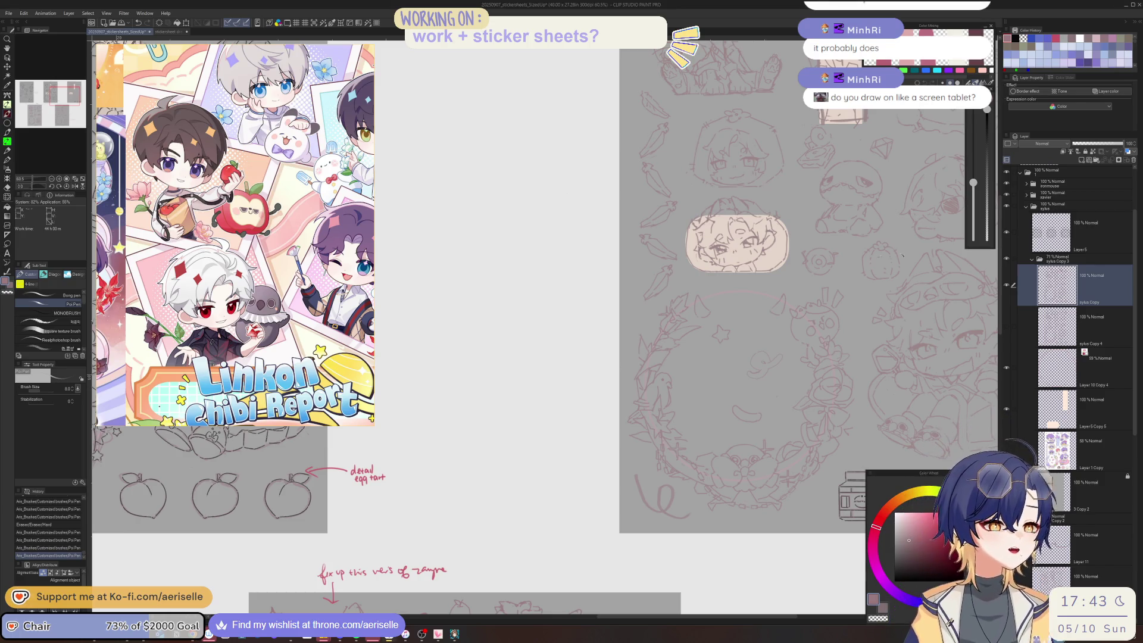
# - Pan and zoom out to show the whole chibi sheet with its 'whack wig fix' note
pyautogui.moveTo(1011, 406)
pyautogui.mouseDown()
pyautogui.moveTo(820, 410)
pyautogui.moveTo(772, 398)
pyautogui.mouseUp()
pyautogui.scroll(5, 772, 398)
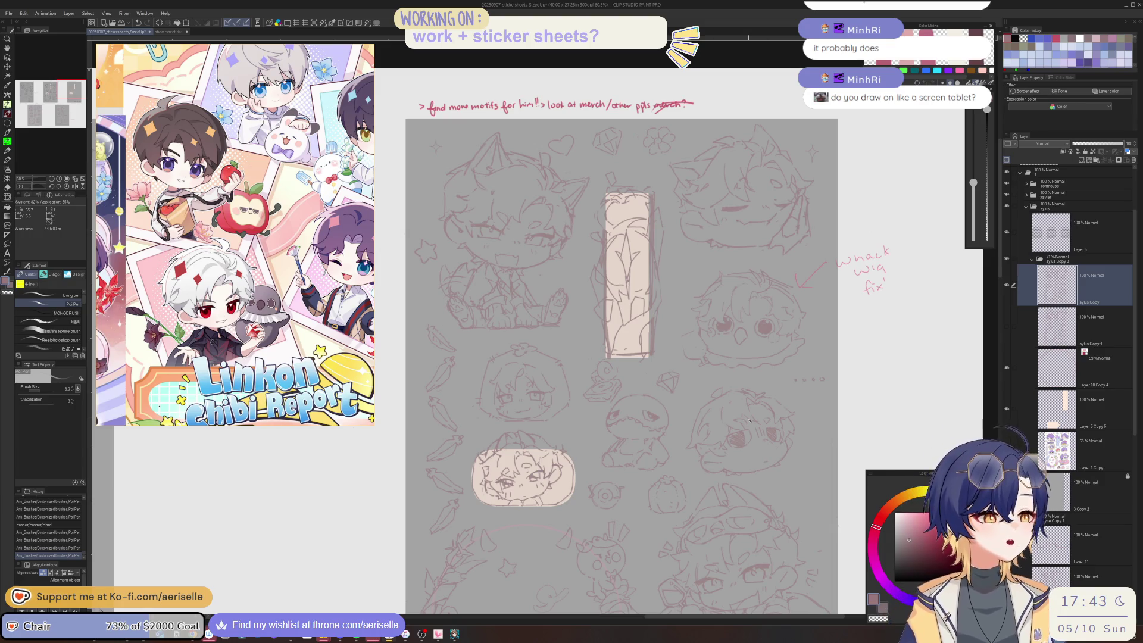
# - Tilt and mirror the view, then erase and redraw short lines on the sitting chibi
pyautogui.press('-')
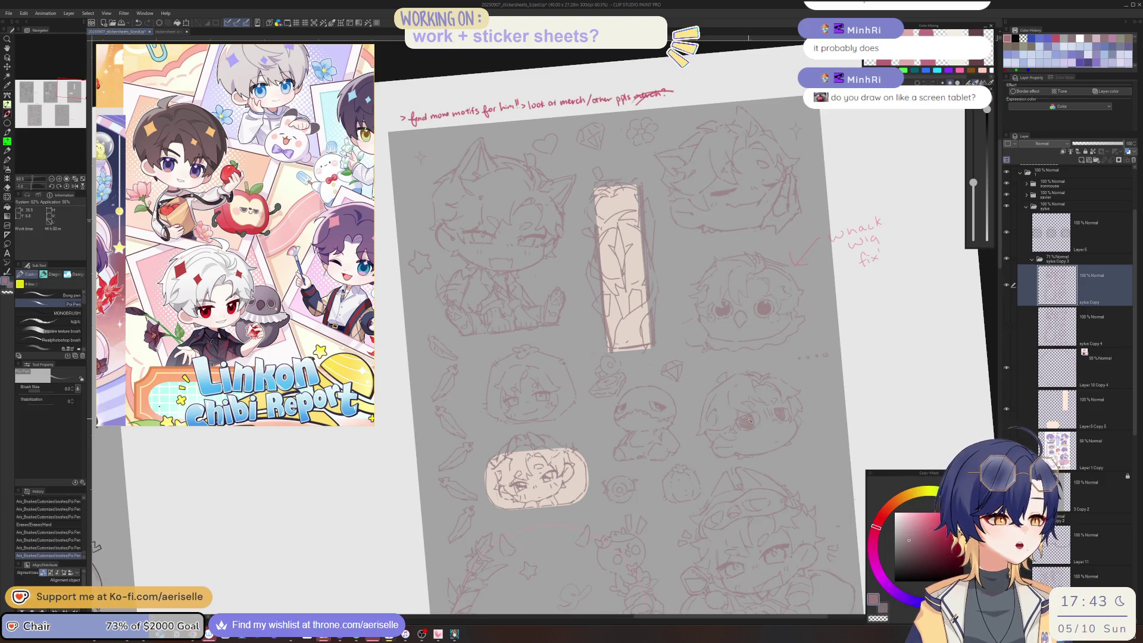
pyautogui.press('h')
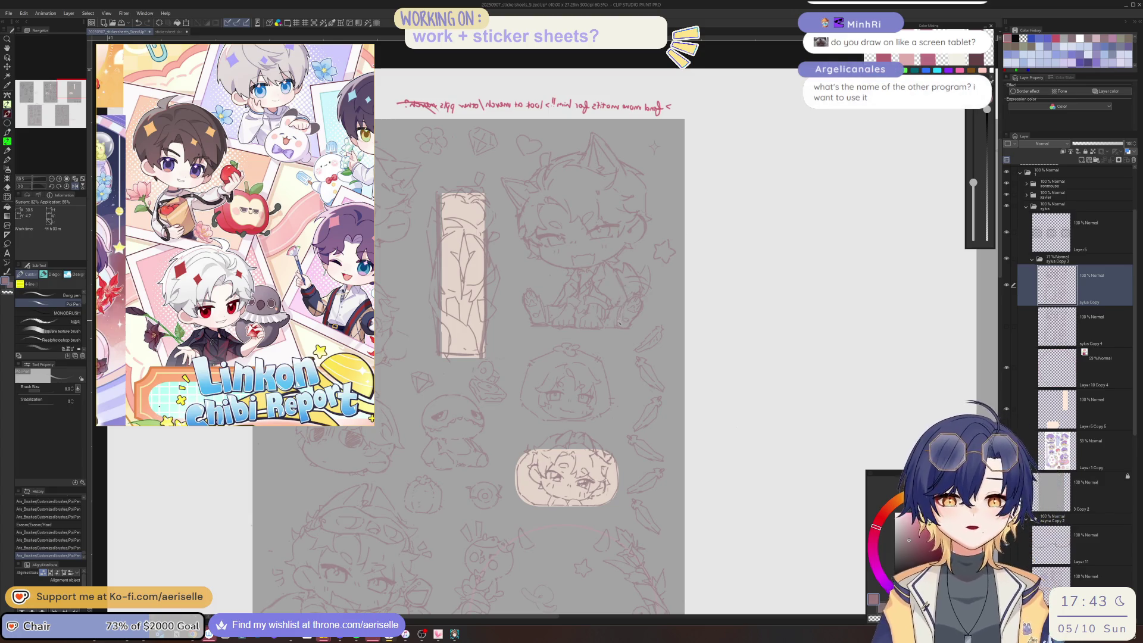
pyautogui.scroll(3, 619, 323)
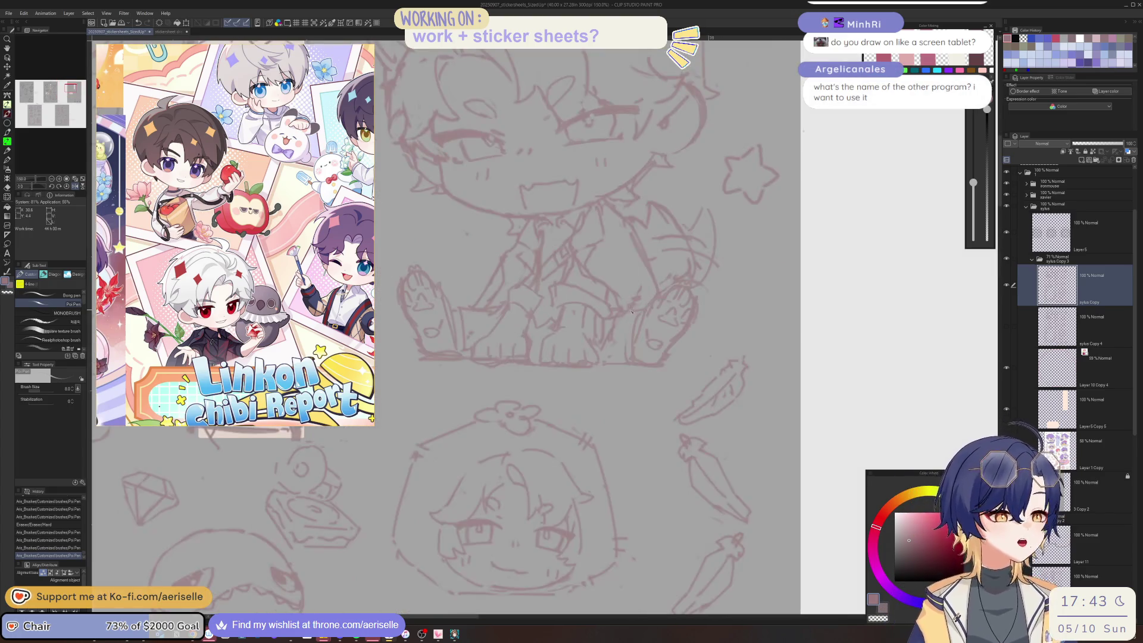
pyautogui.press('e')
pyautogui.moveTo(637, 298); pyautogui.dragTo(629, 307)
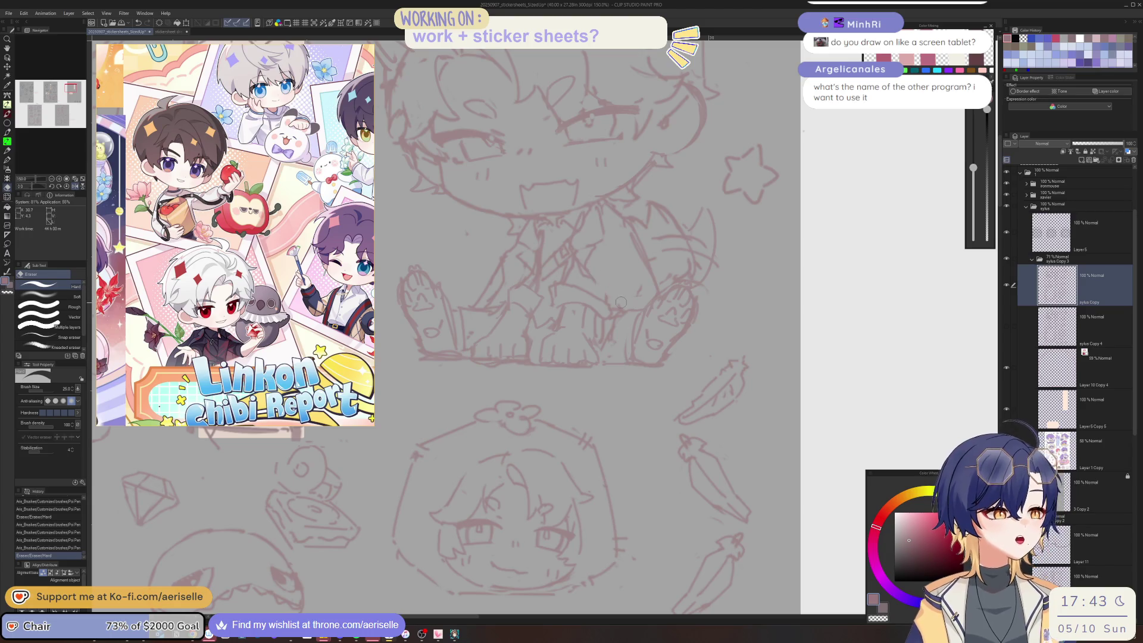
pyautogui.press('p')
pyautogui.hotkey('ctrl', 'z')
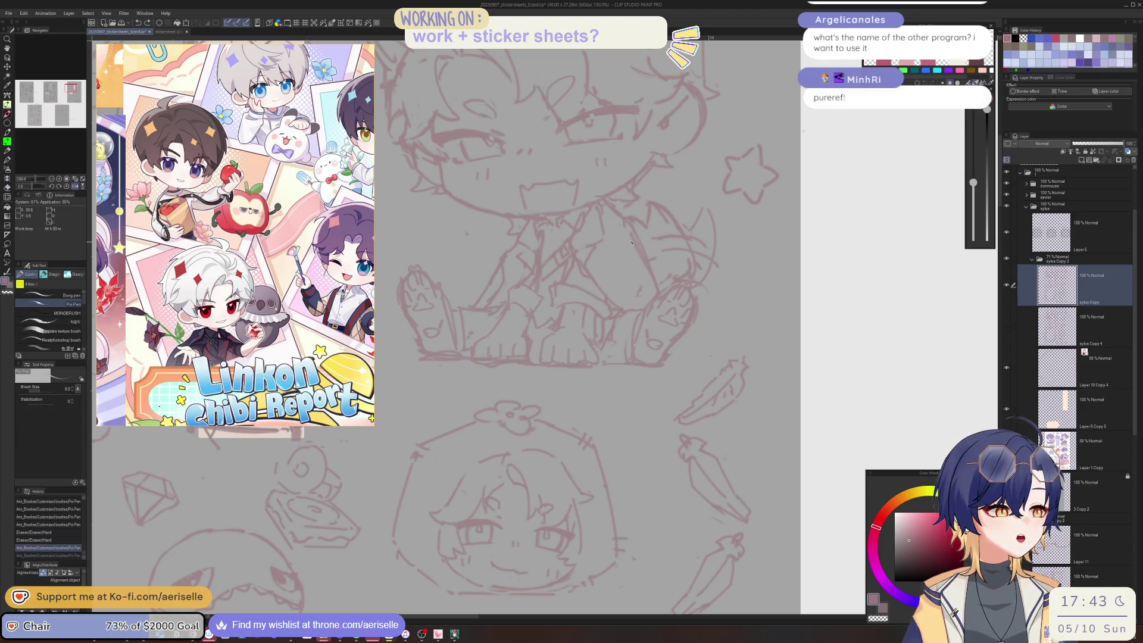
pyautogui.moveTo(631, 243); pyautogui.dragTo(626, 280)
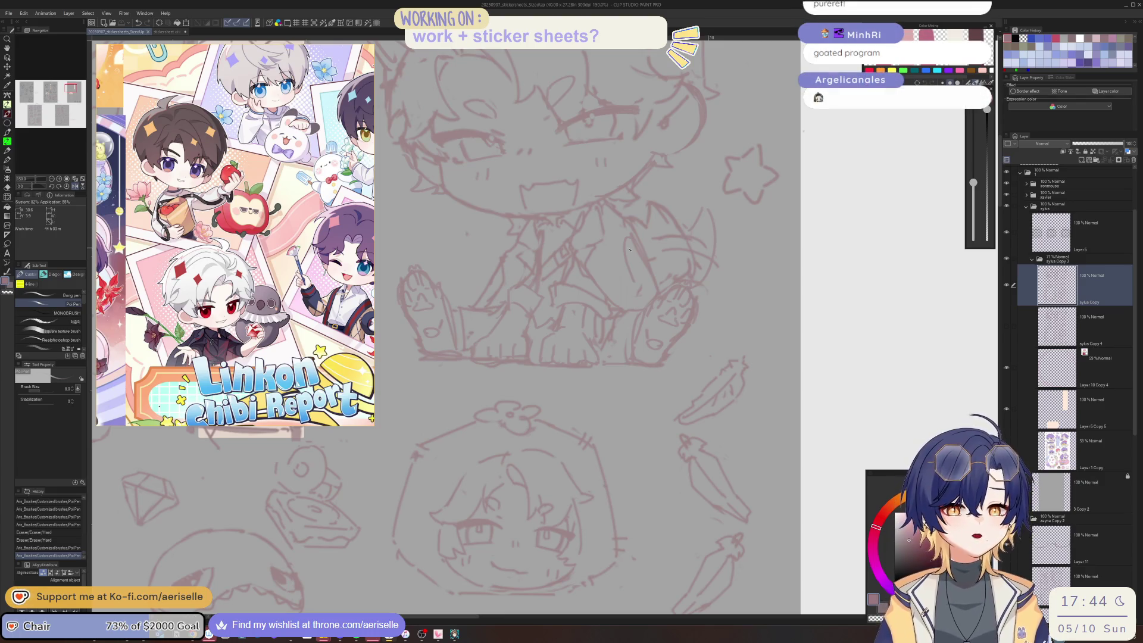
pyautogui.press('e')
pyautogui.moveTo(638, 254); pyautogui.dragTo(654, 266)
pyautogui.press('p')
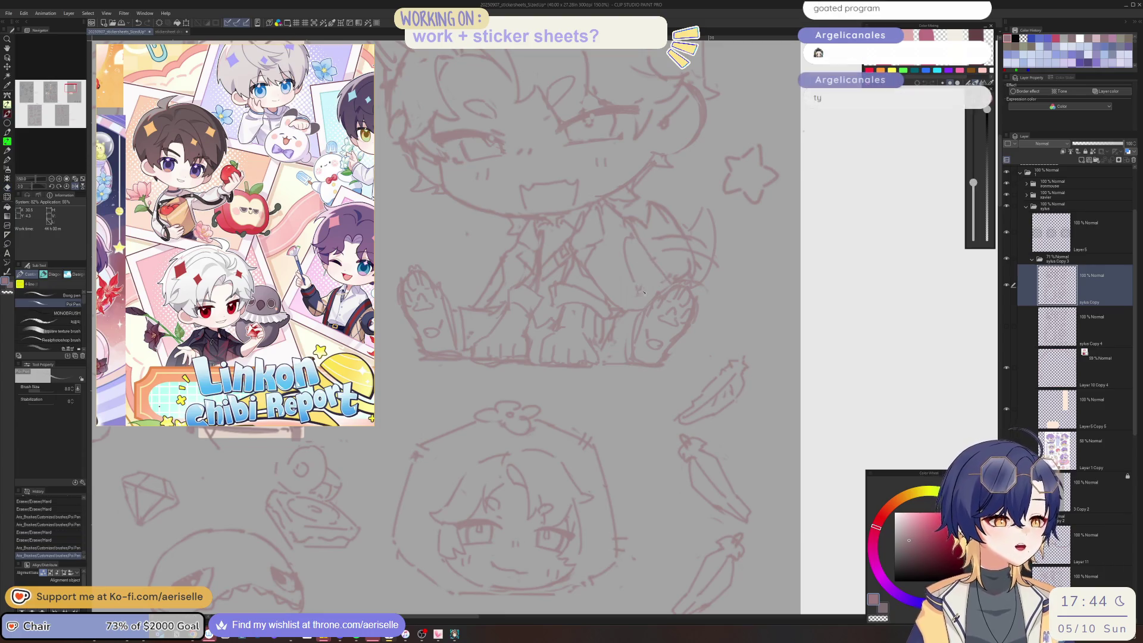
# - Erase small bits and redraw a body line on the sitting chibi
pyautogui.scroll(2, 639, 296)
pyautogui.scroll(2, 638, 296)
pyautogui.press('e')
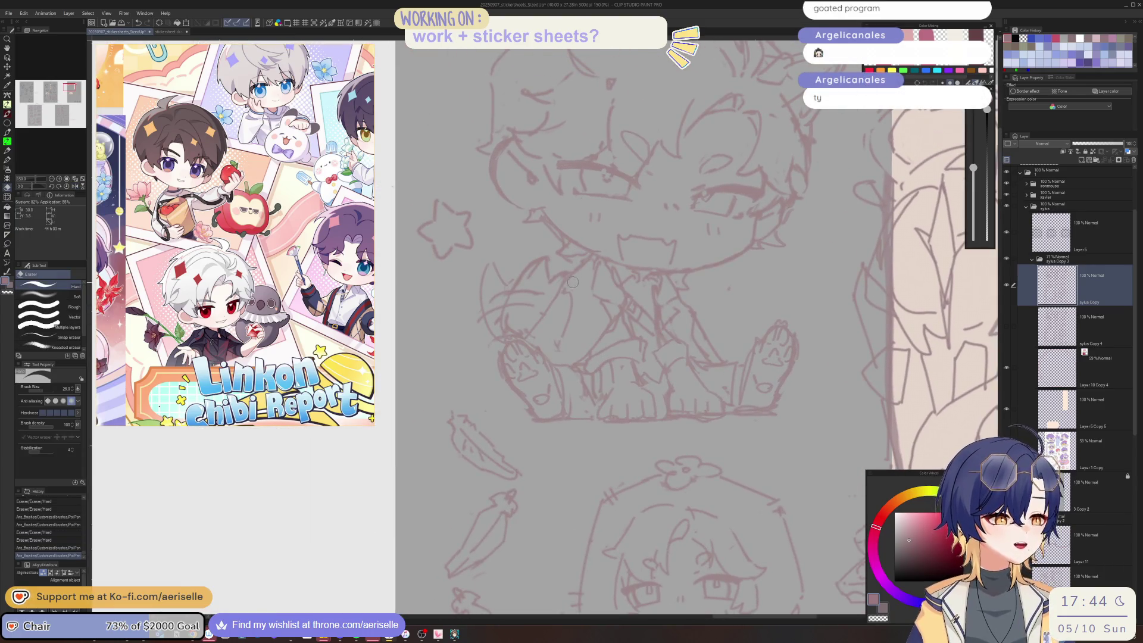
pyautogui.moveTo(577, 280); pyautogui.dragTo(577, 274)
pyautogui.press('p')
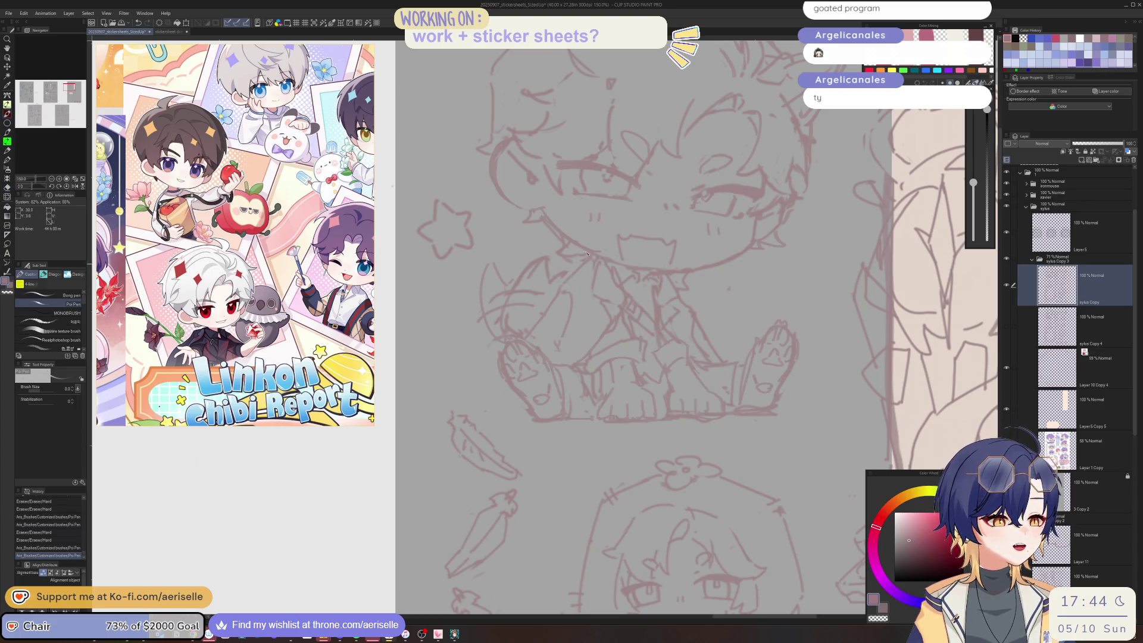
pyautogui.scroll(-2, 524, 303)
pyautogui.press('e')
pyautogui.moveTo(524, 303); pyautogui.dragTo(531, 348)
pyautogui.press('p')
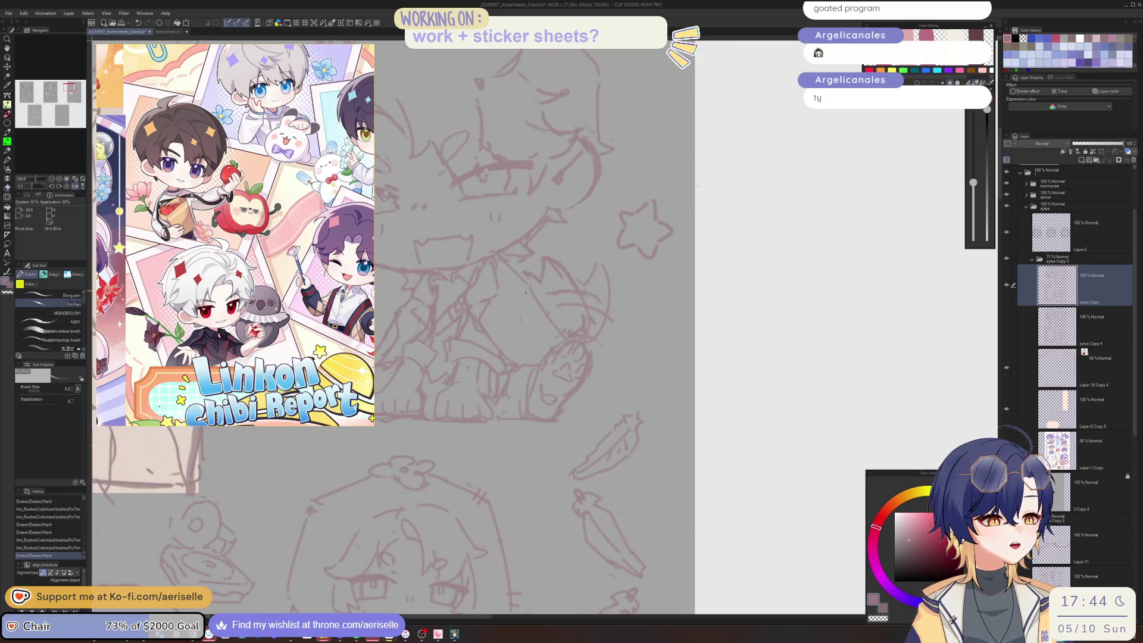
pyautogui.moveTo(516, 301)
pyautogui.mouseDown()
pyautogui.moveTo(536, 349)
pyautogui.moveTo(541, 333)
pyautogui.mouseUp()
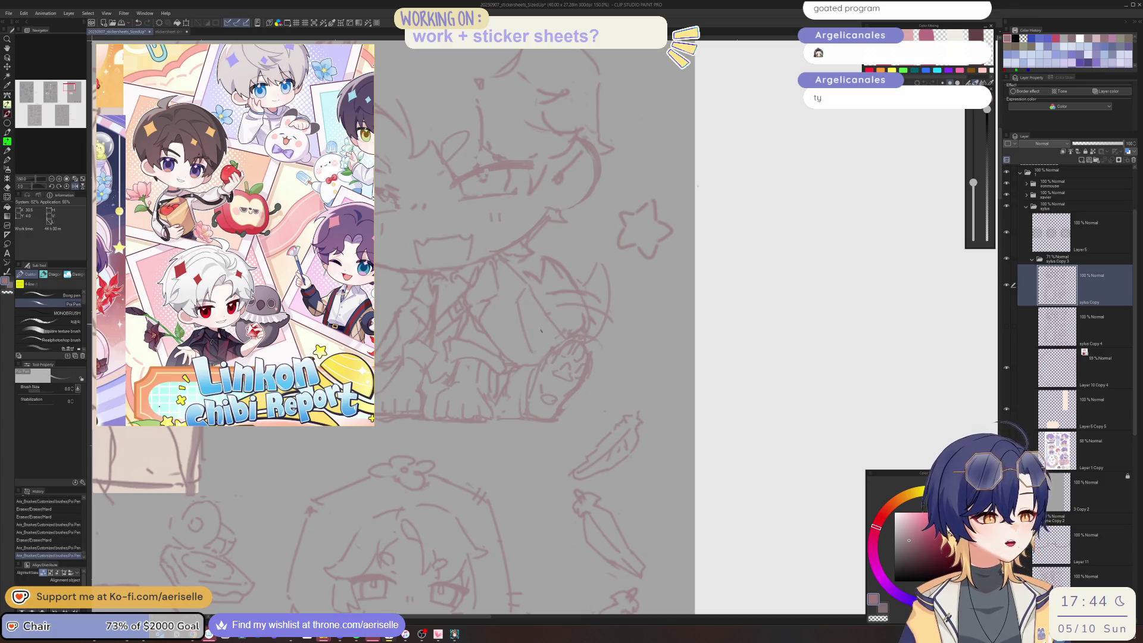
# - Pan out over the sheet and save the sticker sheet with Ctrl+S
pyautogui.scroll(-2, 756, 462)
pyautogui.moveTo(756, 462); pyautogui.dragTo(695, 445)
pyautogui.hotkey('ctrl', 's')
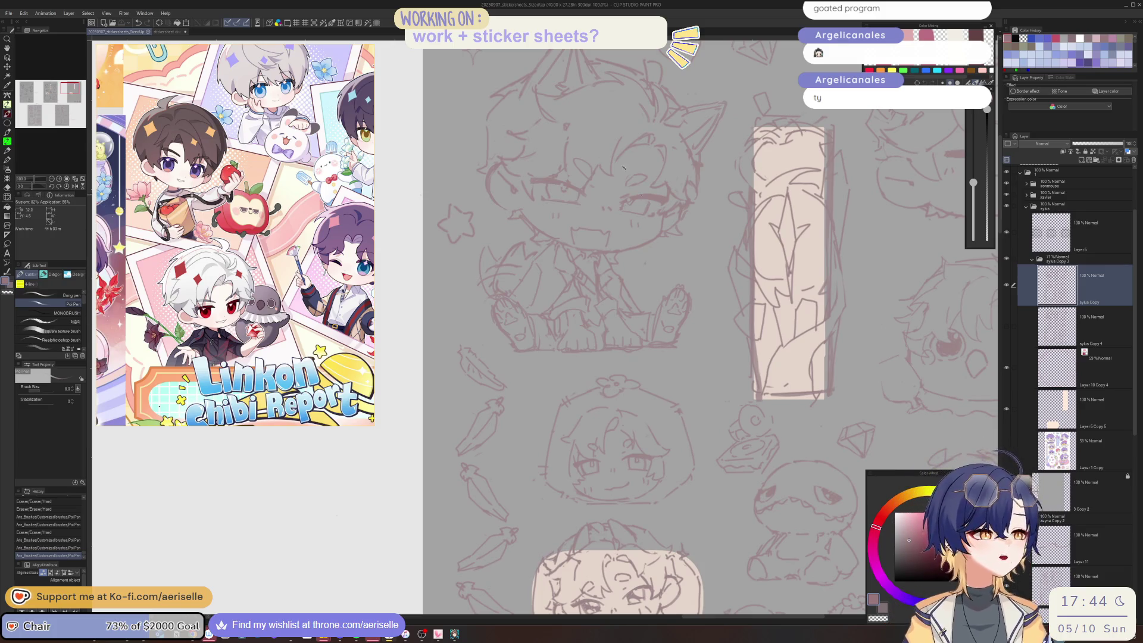
pyautogui.scroll(-3, 286, 217)
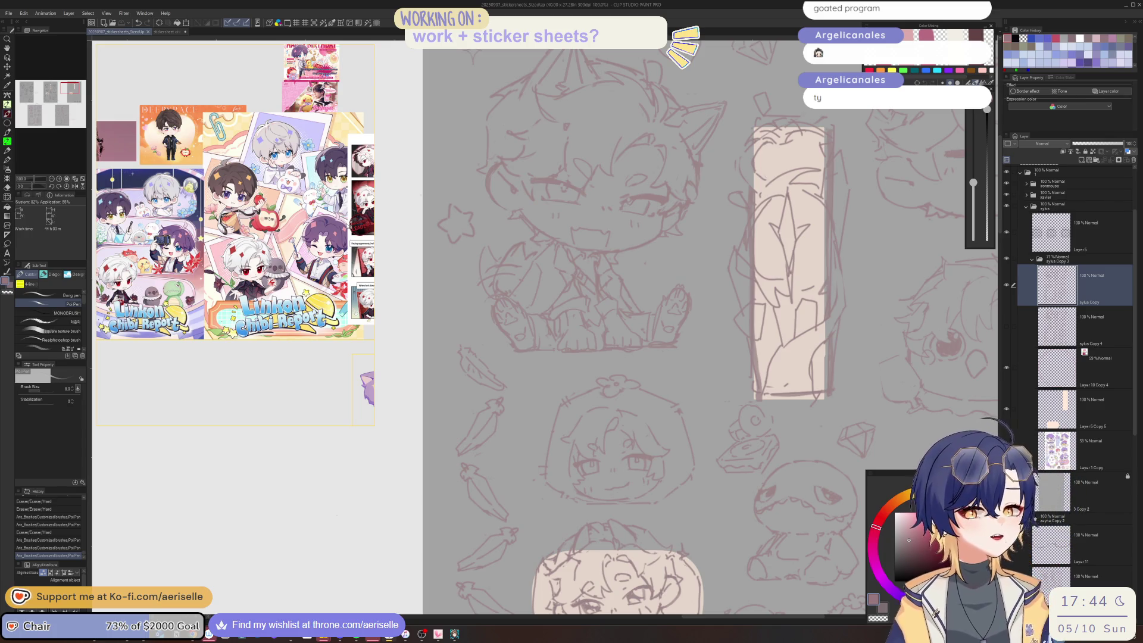
# - Show the stickersheet draft 2025 side by side with the sketch, widening the sketch pane
pyautogui.moveTo(345, 57)
pyautogui.hotkey('ctrl', 'Tab')
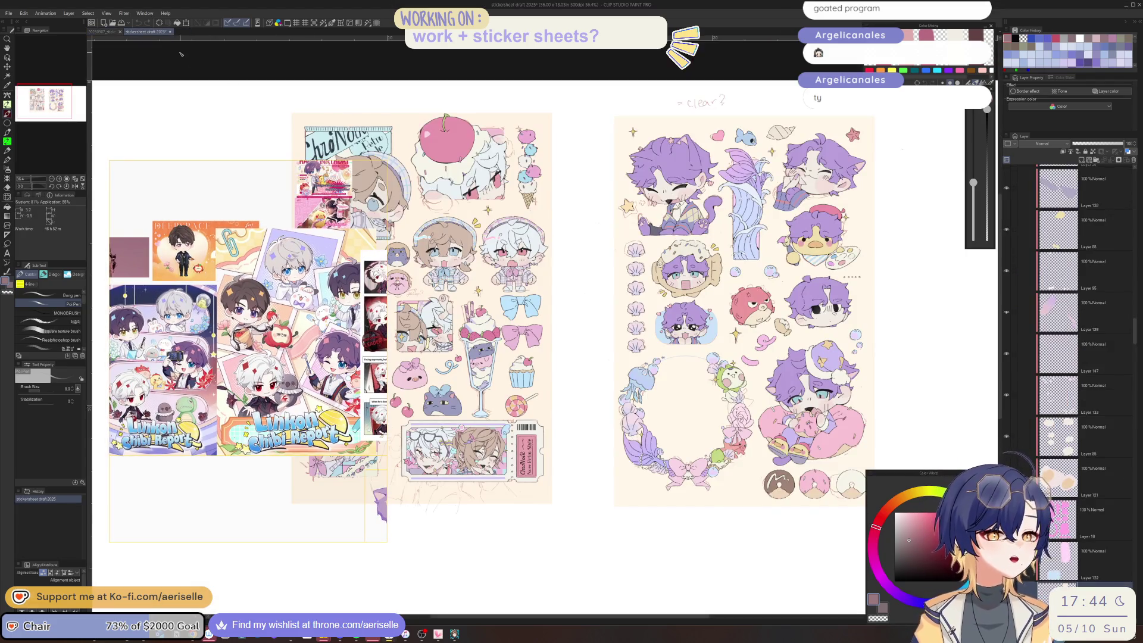
pyautogui.moveTo(156, 33)
pyautogui.mouseDown()
pyautogui.moveTo(297, 178)
pyautogui.moveTo(178, 238)
pyautogui.mouseUp()
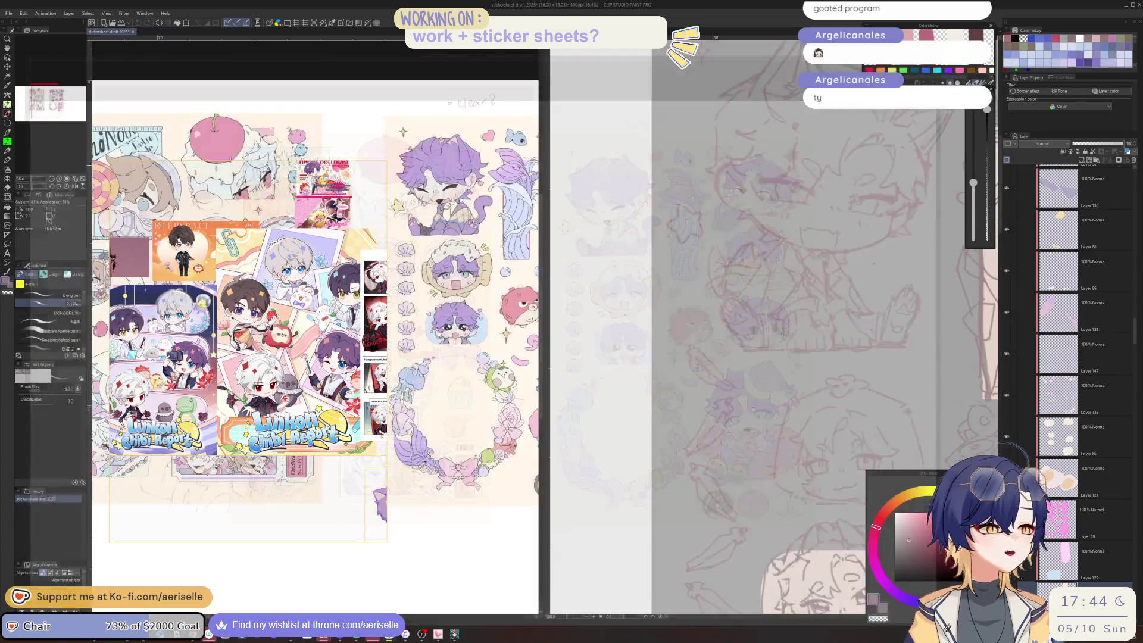
pyautogui.moveTo(544, 152); pyautogui.dragTo(250, 152)
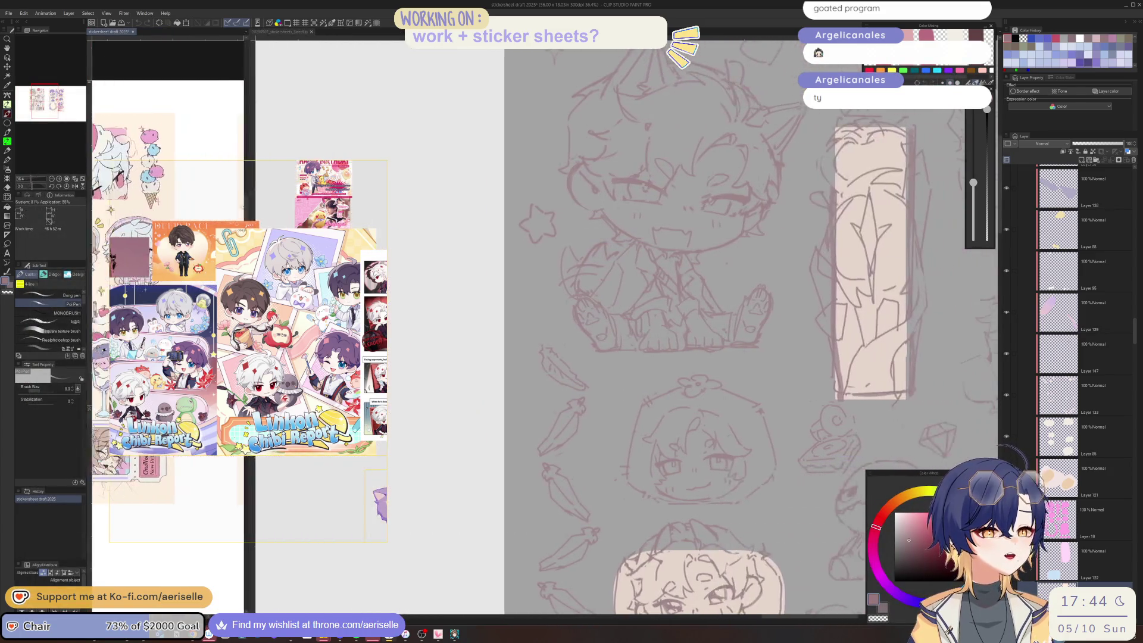
# - Close the stickersheet draft 2025 without saving and shift the reference images up
pyautogui.click(132, 31)
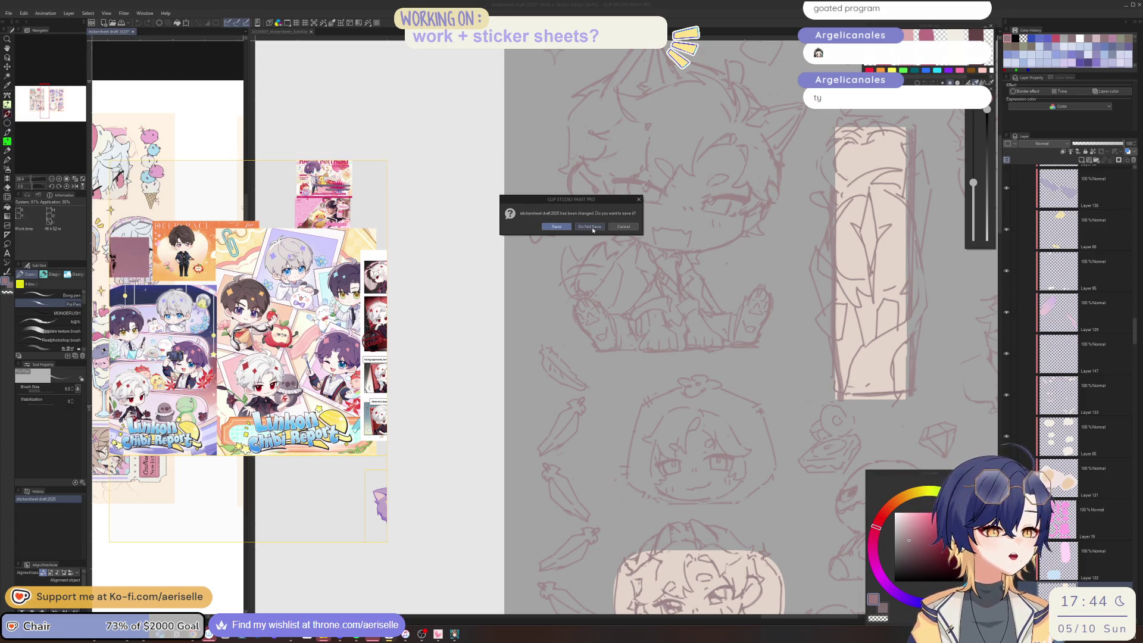
pyautogui.click(589, 226)
pyautogui.moveTo(410, 268)
pyautogui.mouseDown()
pyautogui.moveTo(417, 214)
pyautogui.moveTo(381, 161)
pyautogui.moveTo(342, 147)
pyautogui.mouseUp()
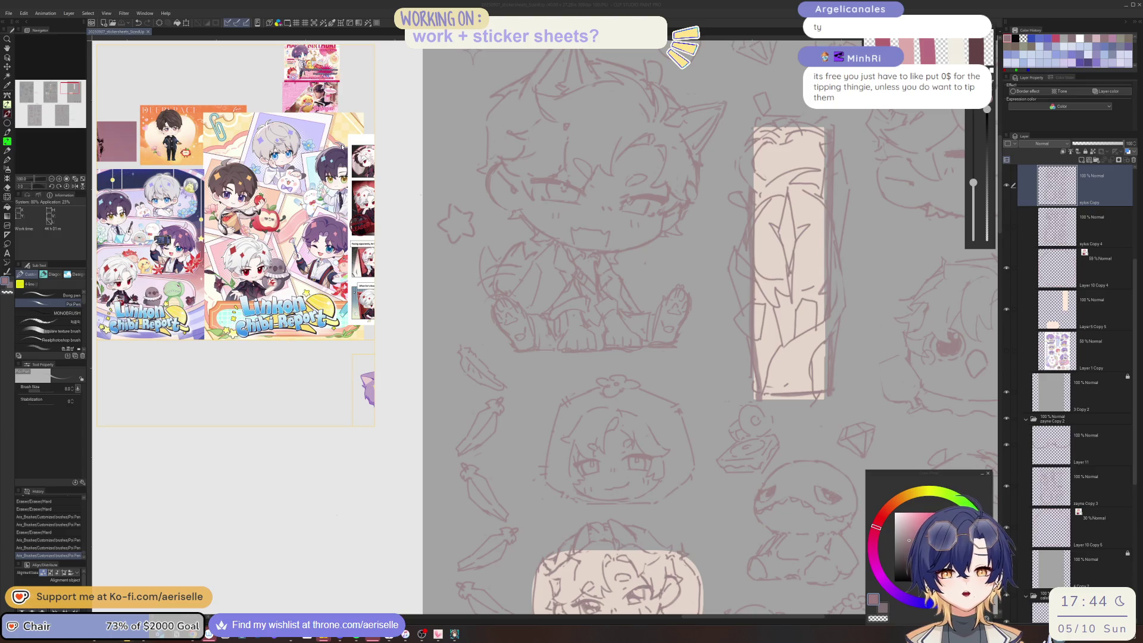
# - Drag the pinned reference window's right edge left to hide its image strip
pyautogui.moveTo(374, 139); pyautogui.dragTo(340, 191)
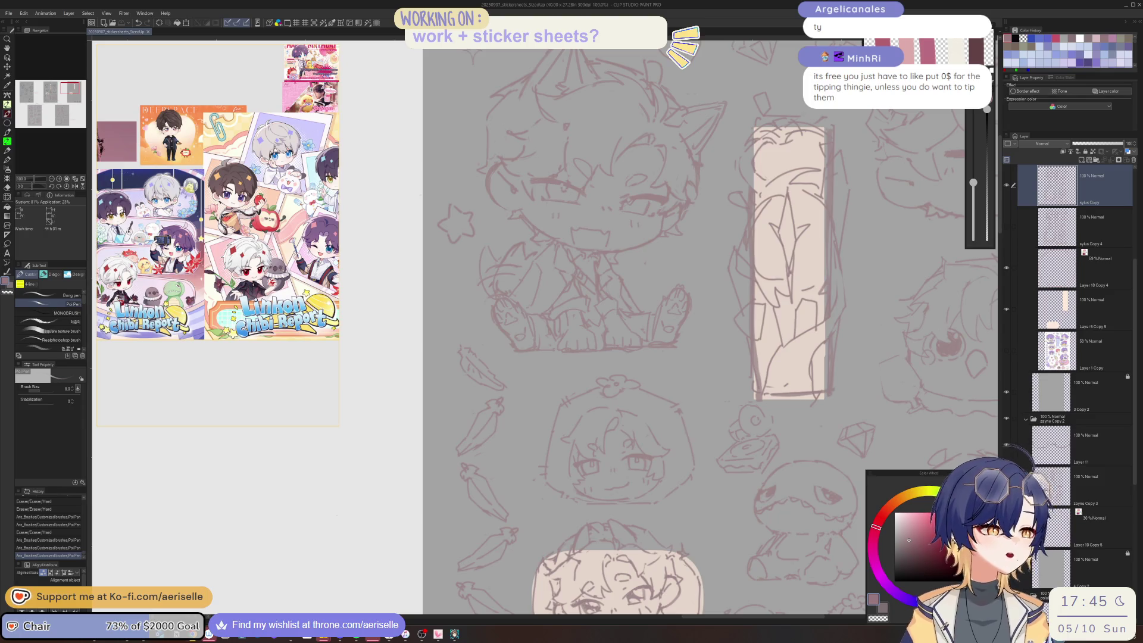
# - Lasso a section of the sitting chibi, shift it slightly left, and save the sheet
pyautogui.press('h')
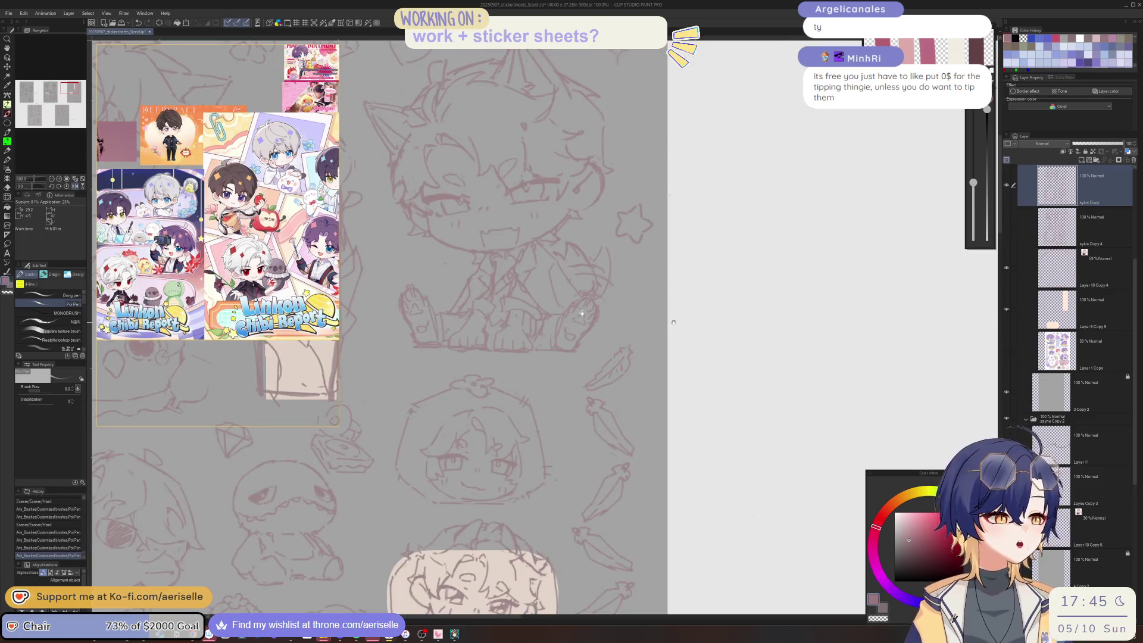
pyautogui.scroll(1, 578, 330)
pyautogui.press('m')
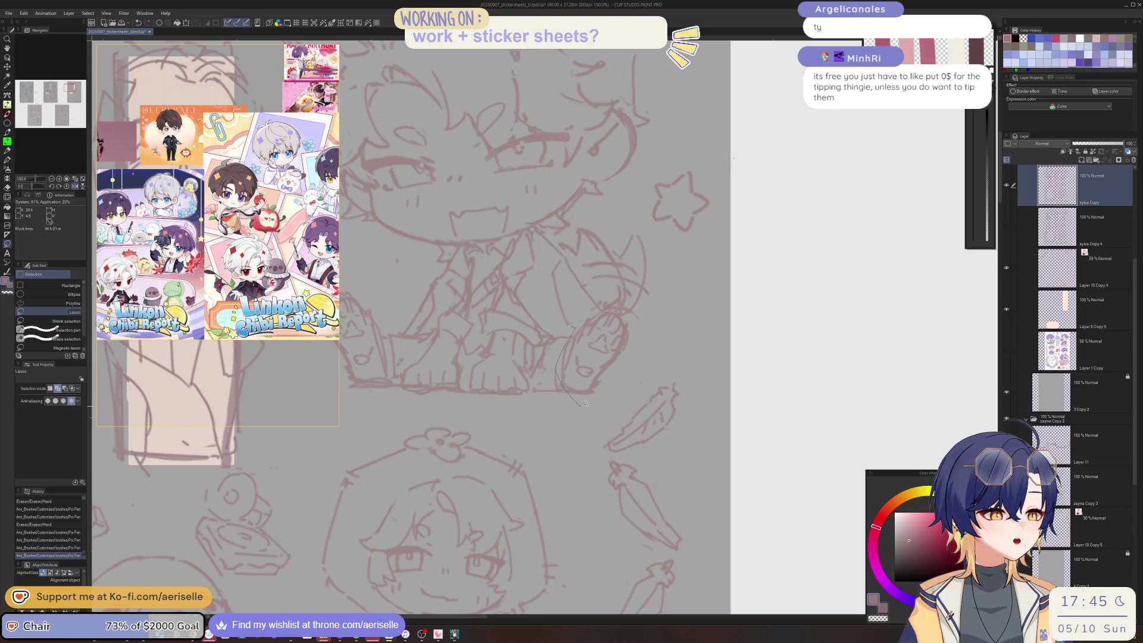
pyautogui.moveTo(634, 332)
pyautogui.mouseDown()
pyautogui.moveTo(622, 314)
pyautogui.moveTo(585, 350)
pyautogui.mouseUp()
pyautogui.press('k')
pyautogui.click(497, 420)
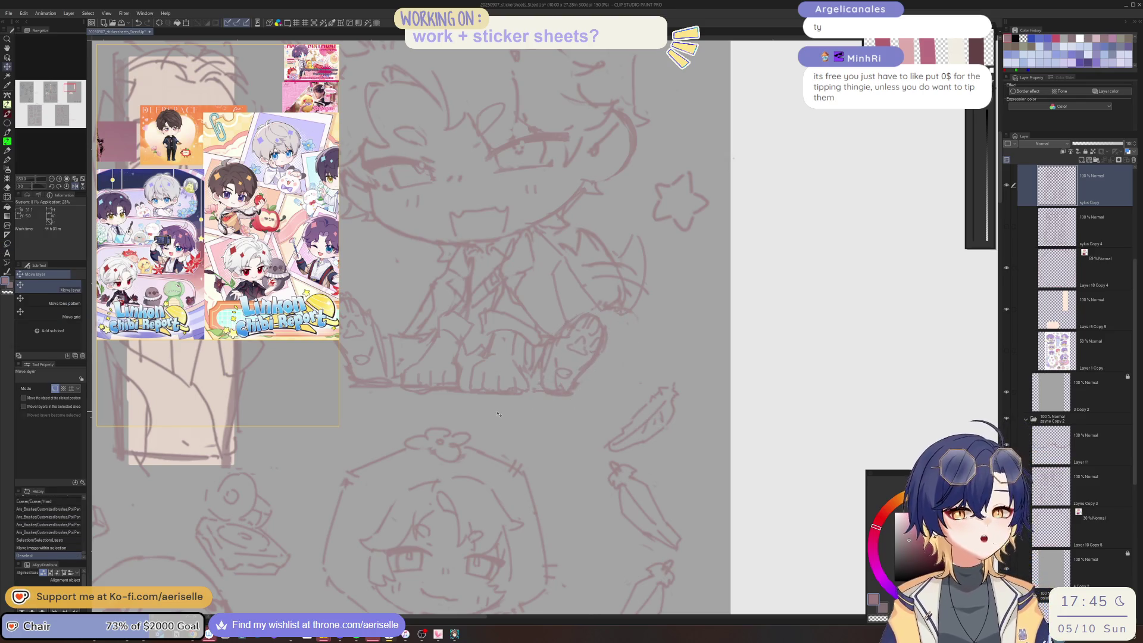
pyautogui.hotkey('ctrl', 's')
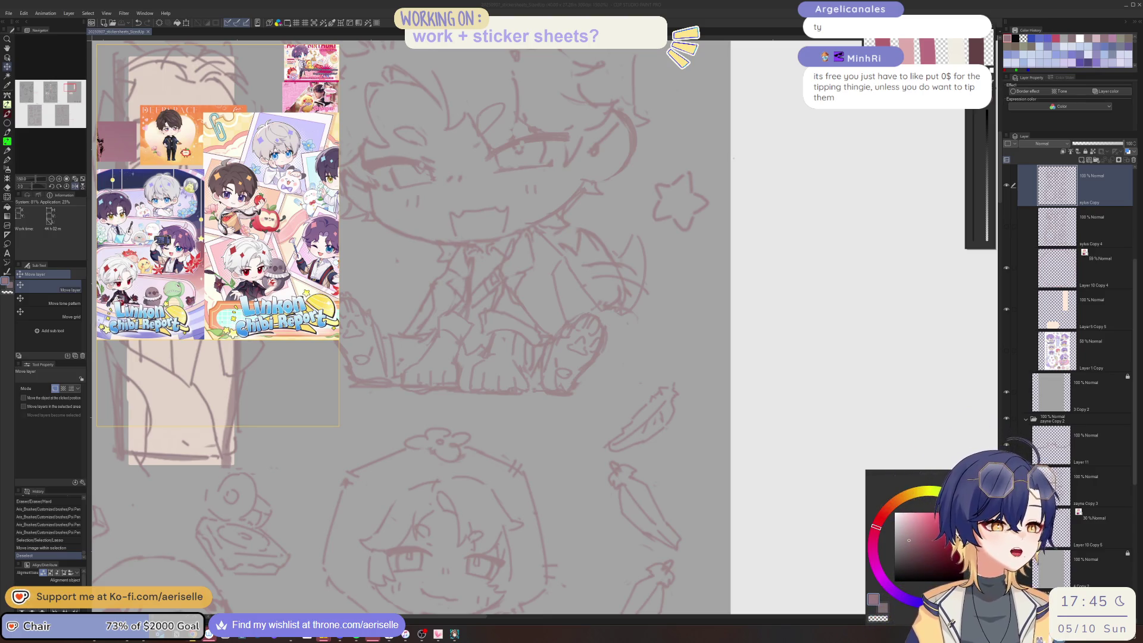
# - Erase stray lines around the sitting chibi's legs with the Hard eraser
pyautogui.press('e')
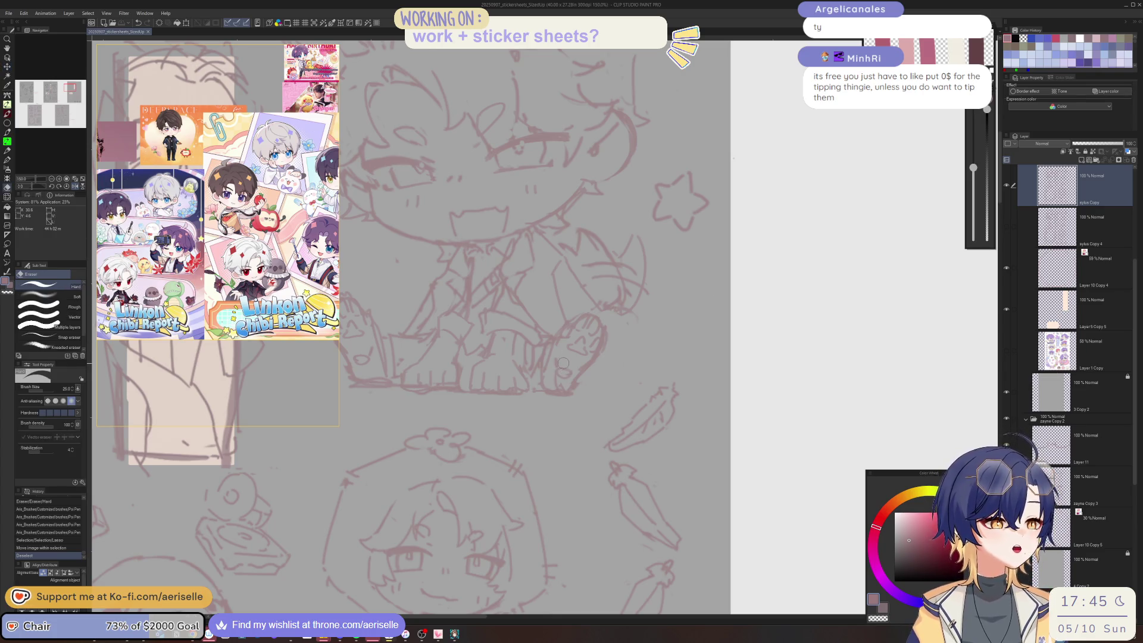
pyautogui.moveTo(563, 363)
pyautogui.mouseDown()
pyautogui.moveTo(551, 394)
pyautogui.moveTo(574, 388)
pyautogui.moveTo(594, 355)
pyautogui.mouseUp()
pyautogui.press('[')
# - Erase and redraw a leg line on the sitting chibi, checking it in mirrored view
pyautogui.press('p')
pyautogui.press('e')
pyautogui.press('p')
pyautogui.hotkey('ctrl', '-')
pyautogui.hotkey('ctrl', '-')
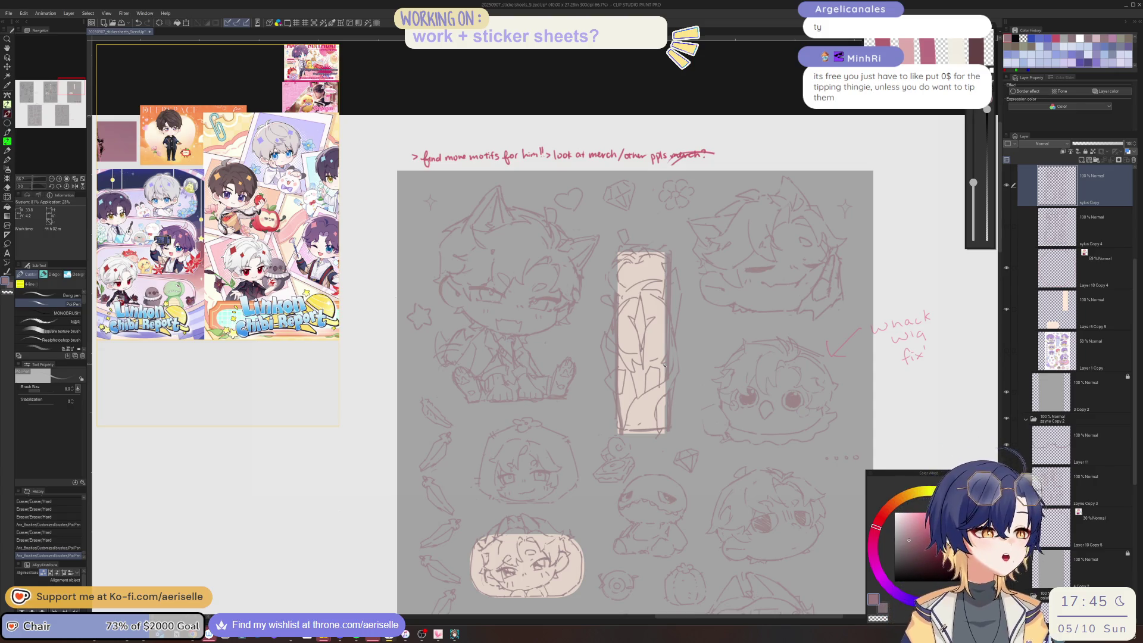
pyautogui.press('h')
pyautogui.press('e')
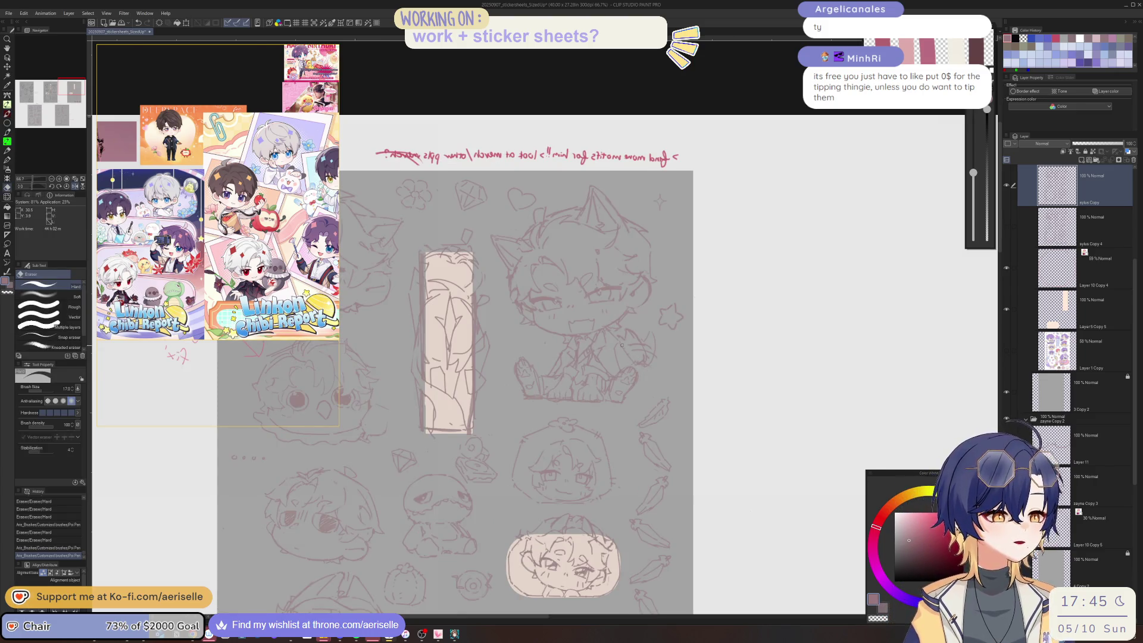
pyautogui.moveTo(635, 371); pyautogui.dragTo(640, 386)
pyautogui.press('p')
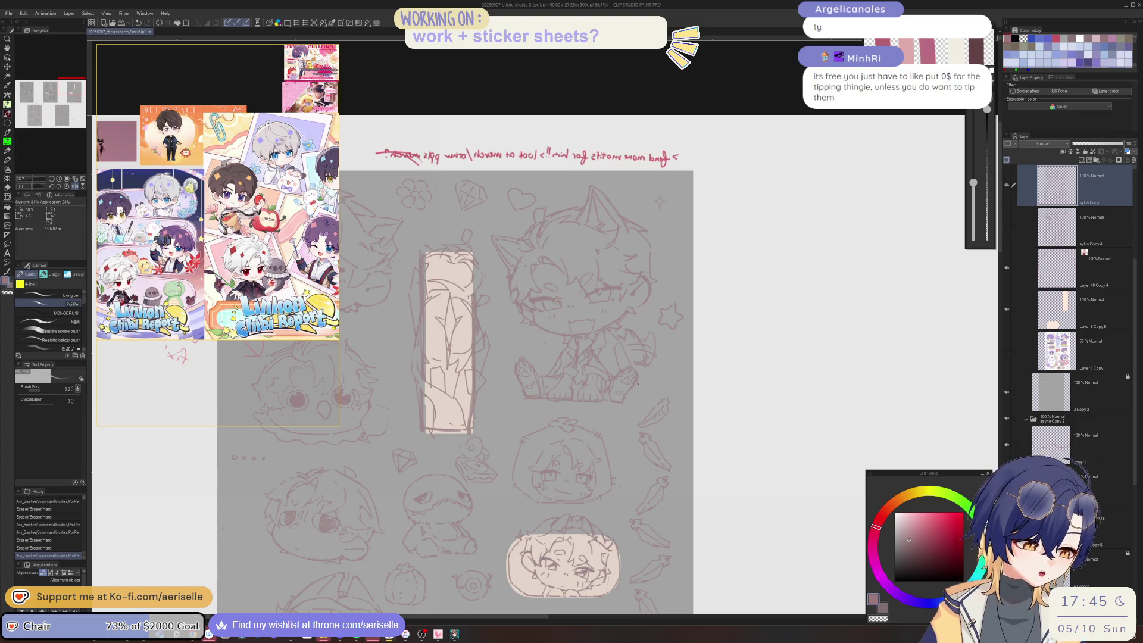
pyautogui.scroll(1, 641, 388)
pyautogui.hotkey('ctrl', 'z')
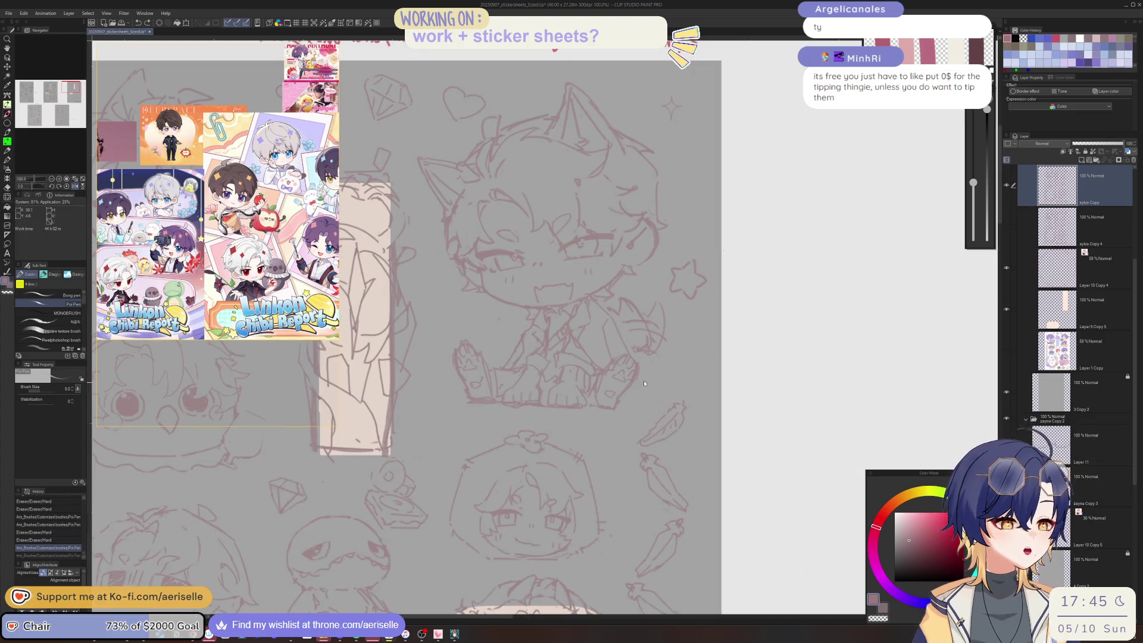
pyautogui.hotkey('ctrl', 'y')
# - Add new short sketch strokes near the chibi's legs, undoing a failed attempt
pyautogui.moveTo(626, 391)
pyautogui.mouseDown()
pyautogui.moveTo(623, 409)
pyautogui.moveTo(654, 411)
pyautogui.mouseUp()
pyautogui.press('-')
pyautogui.press('e')
pyautogui.press('^')
pyautogui.hotkey('ctrl', 'z')
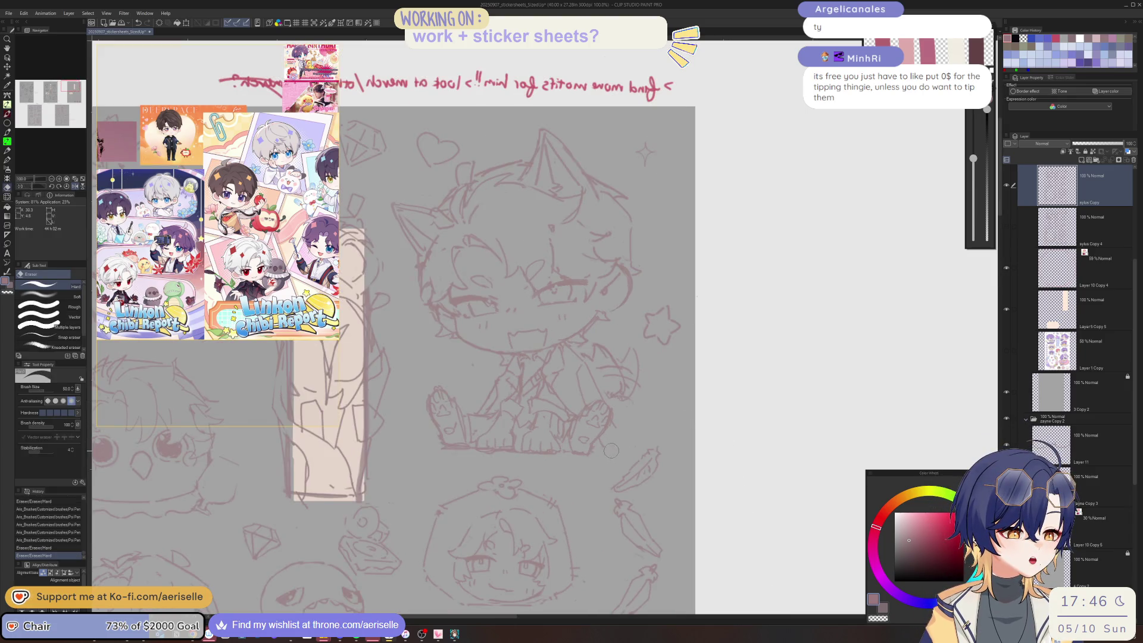
pyautogui.press('p')
pyautogui.moveTo(596, 455)
pyautogui.mouseDown()
pyautogui.moveTo(628, 448)
pyautogui.moveTo(622, 433)
pyautogui.moveTo(642, 452)
pyautogui.moveTo(647, 432)
pyautogui.mouseUp()
pyautogui.press('e')
pyautogui.press('p')
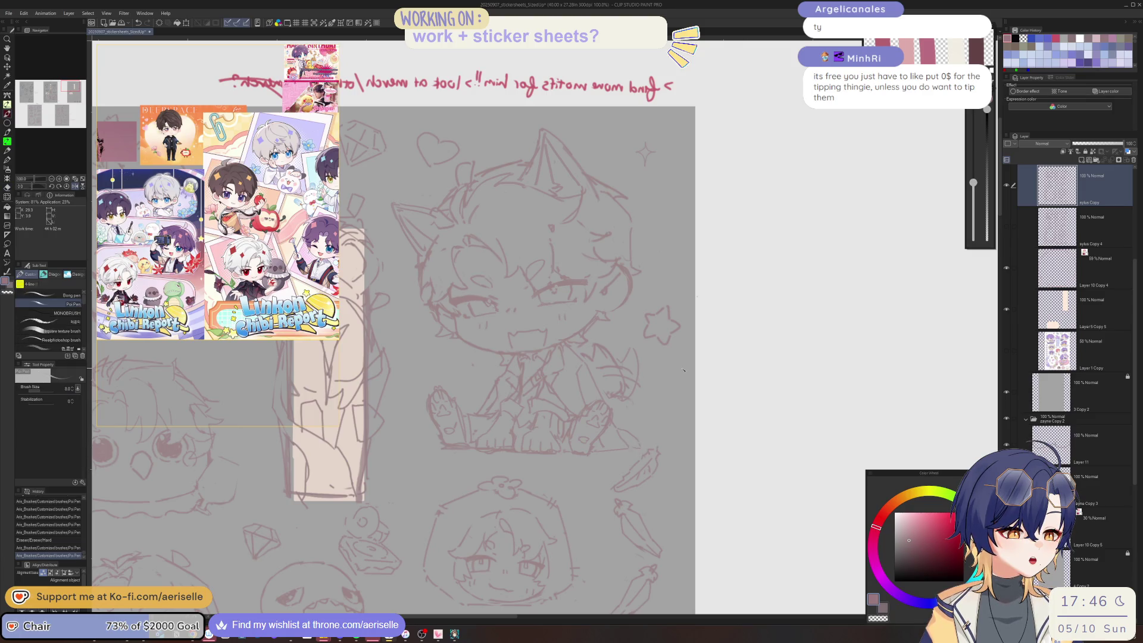
# - Erase lines at the chibi's lower right and undo a stray pen stroke
pyautogui.press('e')
pyautogui.moveTo(586, 354)
pyautogui.mouseDown()
pyautogui.moveTo(620, 390)
pyautogui.moveTo(634, 384)
pyautogui.moveTo(607, 389)
pyautogui.moveTo(631, 425)
pyautogui.mouseUp()
pyautogui.press('p')
pyautogui.hotkey('ctrl', 'z')
pyautogui.hscroll(-5, 535, 369)
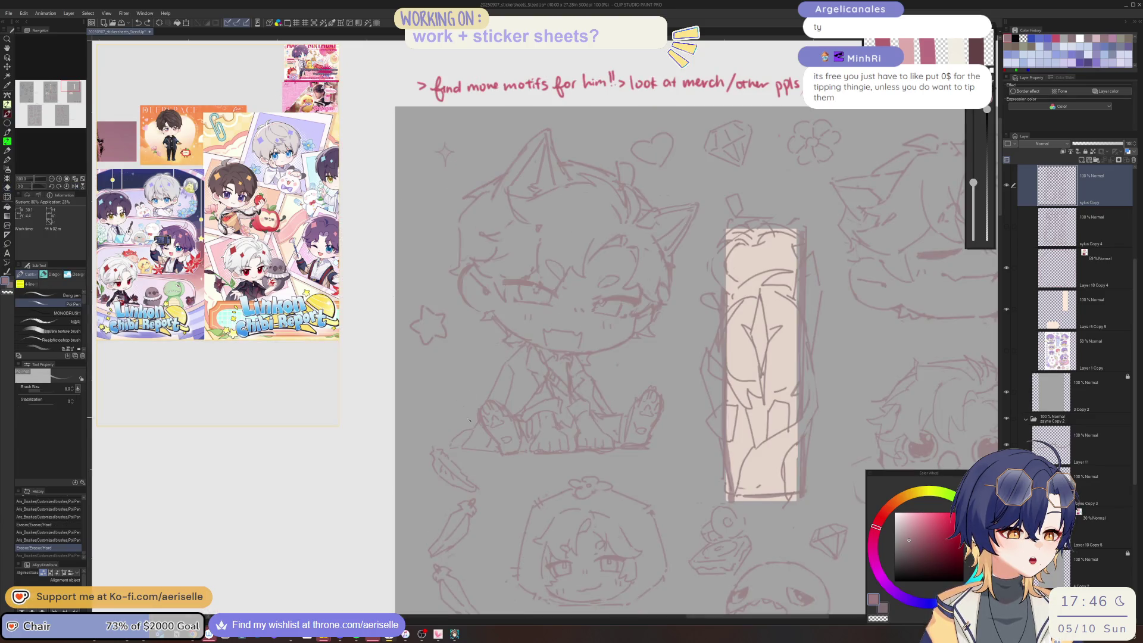
pyautogui.moveTo(452, 428)
pyautogui.mouseDown()
pyautogui.moveTo(462, 363)
pyautogui.moveTo(485, 389)
pyautogui.moveTo(566, 374)
pyautogui.mouseUp()
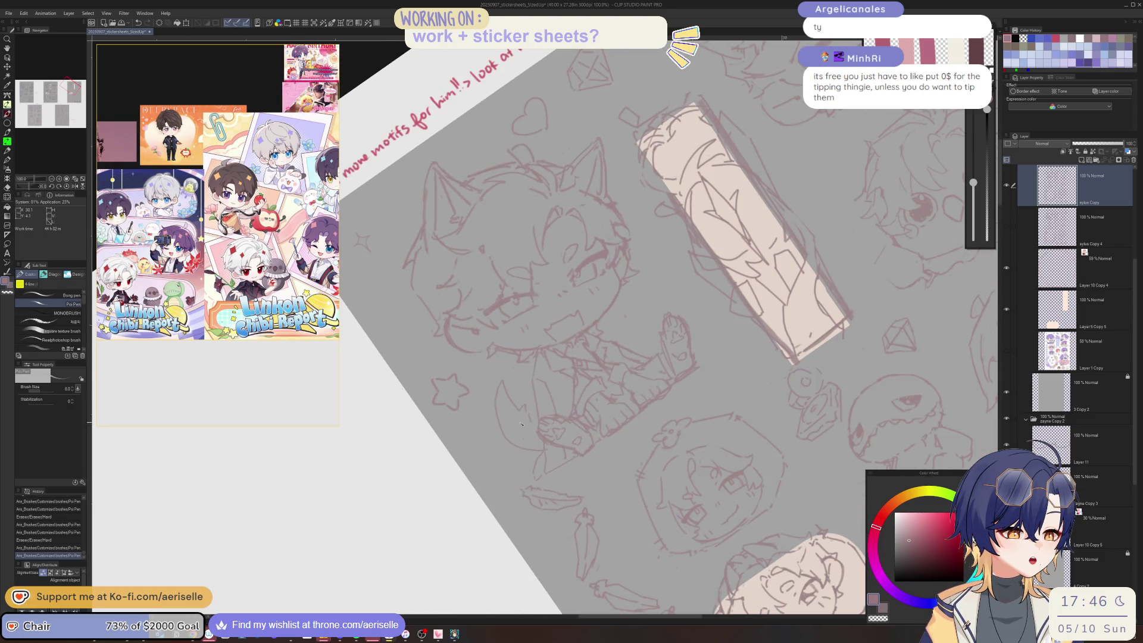
# - Add final small strokes to the leg sketch, zoom out, and save the sticker sheet
pyautogui.moveTo(506, 424); pyautogui.dragTo(521, 431)
pyautogui.press('h')
pyautogui.hotkey('ctrl', '@')
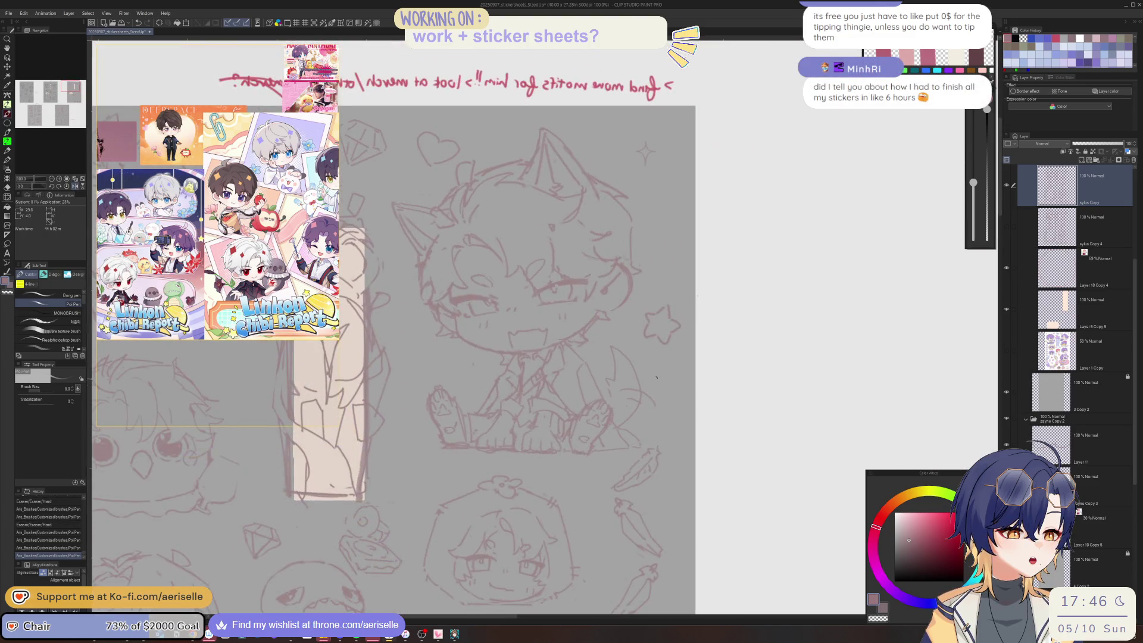
pyautogui.moveTo(658, 387); pyautogui.dragTo(649, 410)
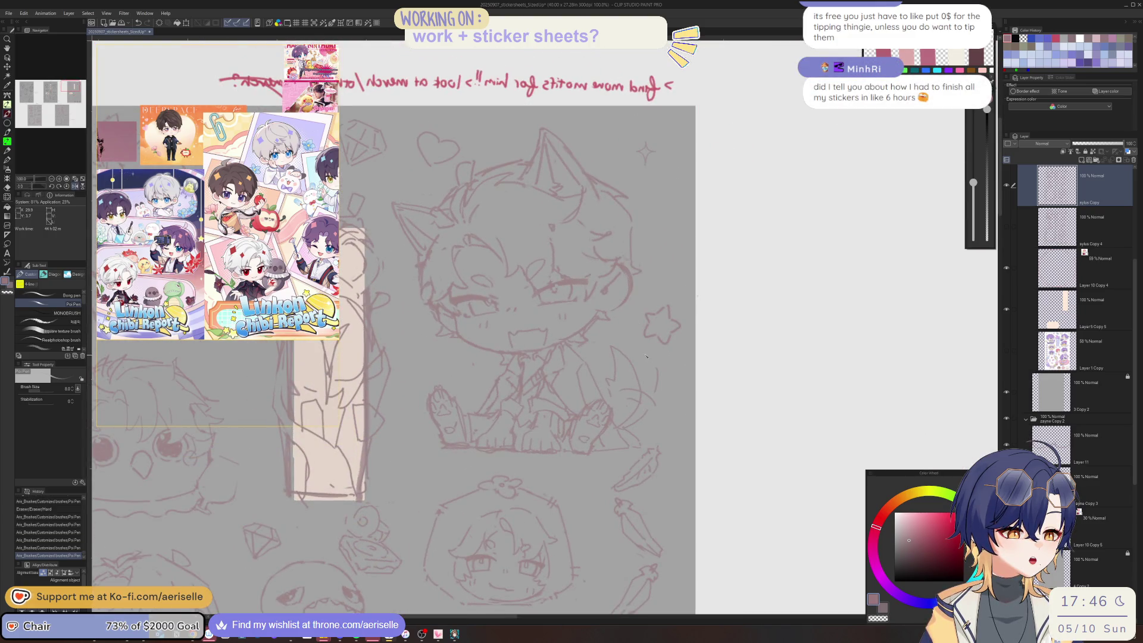
pyautogui.hotkey('ctrl', '-')
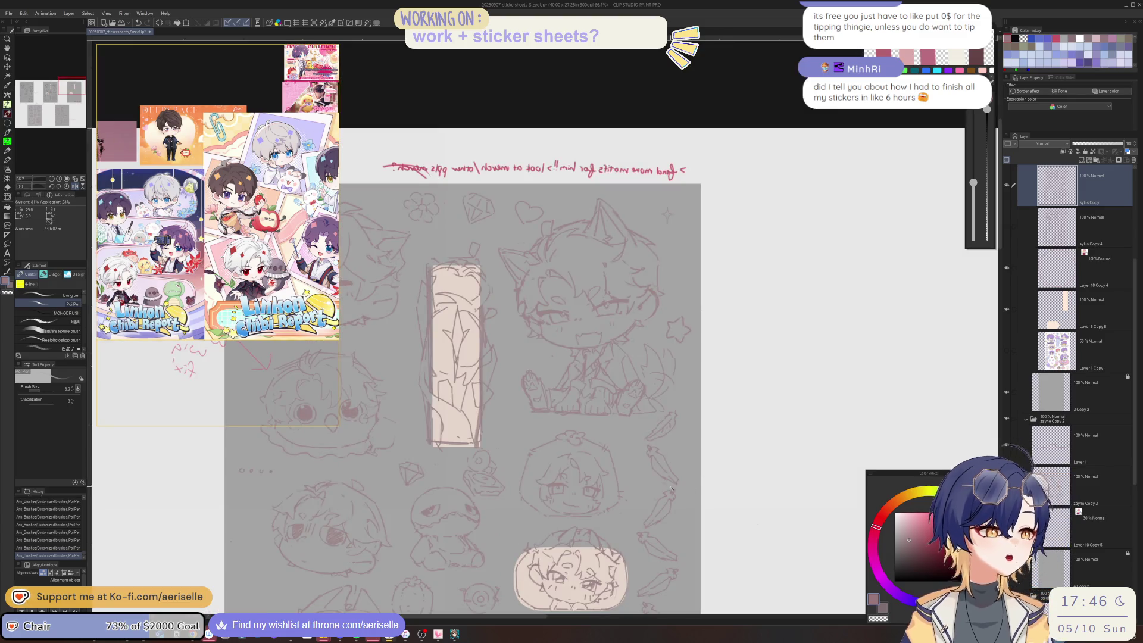
pyautogui.hotkey('ctrl', 's')
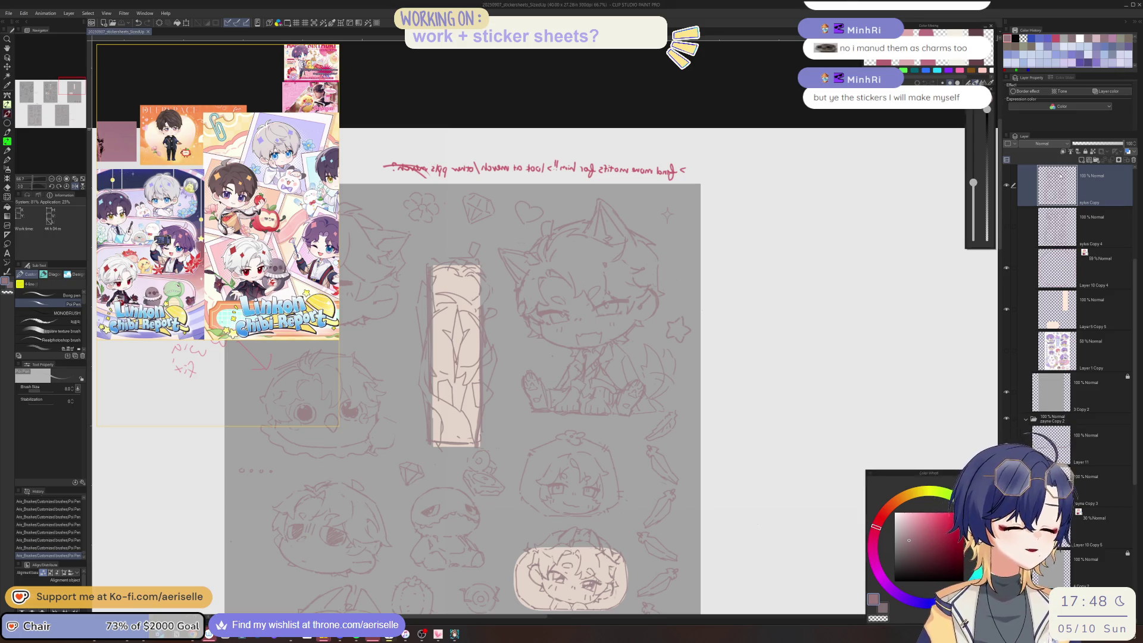
# - Erase small bits of the chibi's lines and redraw one line cleanly
pyautogui.scroll(4, 568, 379)
pyautogui.press('e')
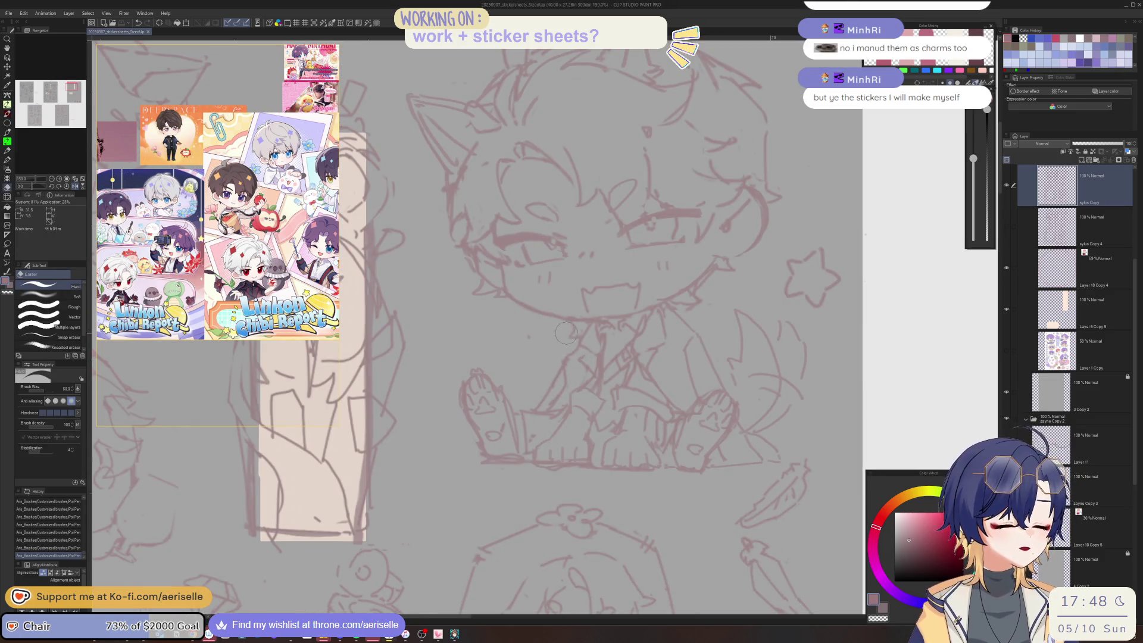
pyautogui.moveTo(562, 387); pyautogui.dragTo(560, 397)
pyautogui.moveTo(559, 394)
pyautogui.mouseDown()
pyautogui.moveTo(565, 374)
pyautogui.moveTo(568, 396)
pyautogui.mouseUp()
pyautogui.press('p')
pyautogui.hotkey('ctrl', 'z')
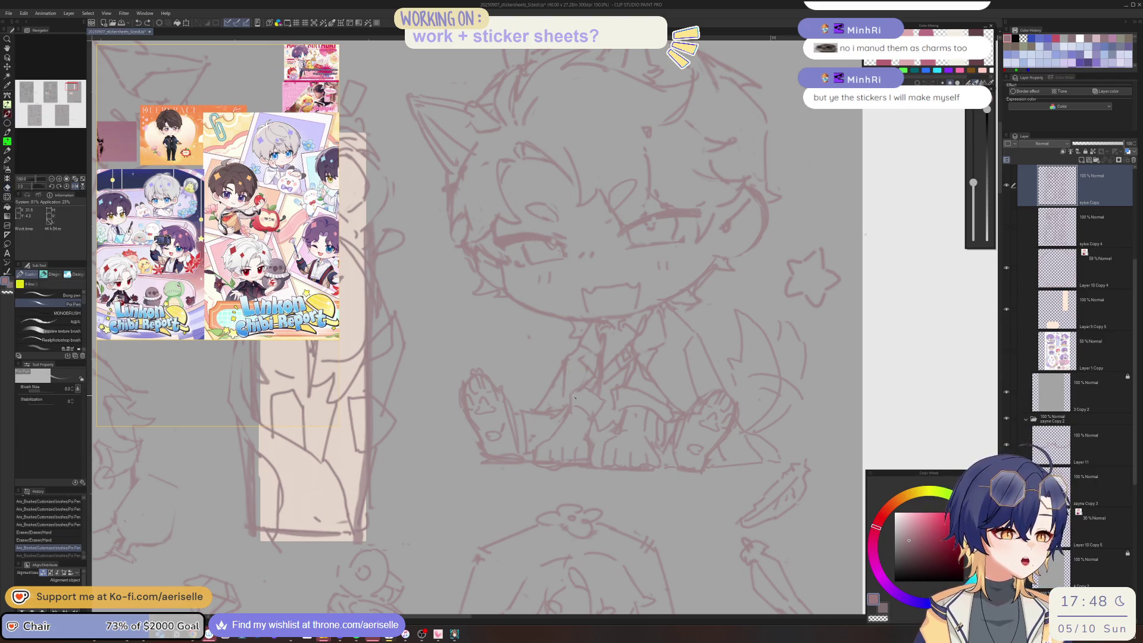
pyautogui.hotkey('ctrl', 'y')
pyautogui.hotkey('ctrl', 'z')
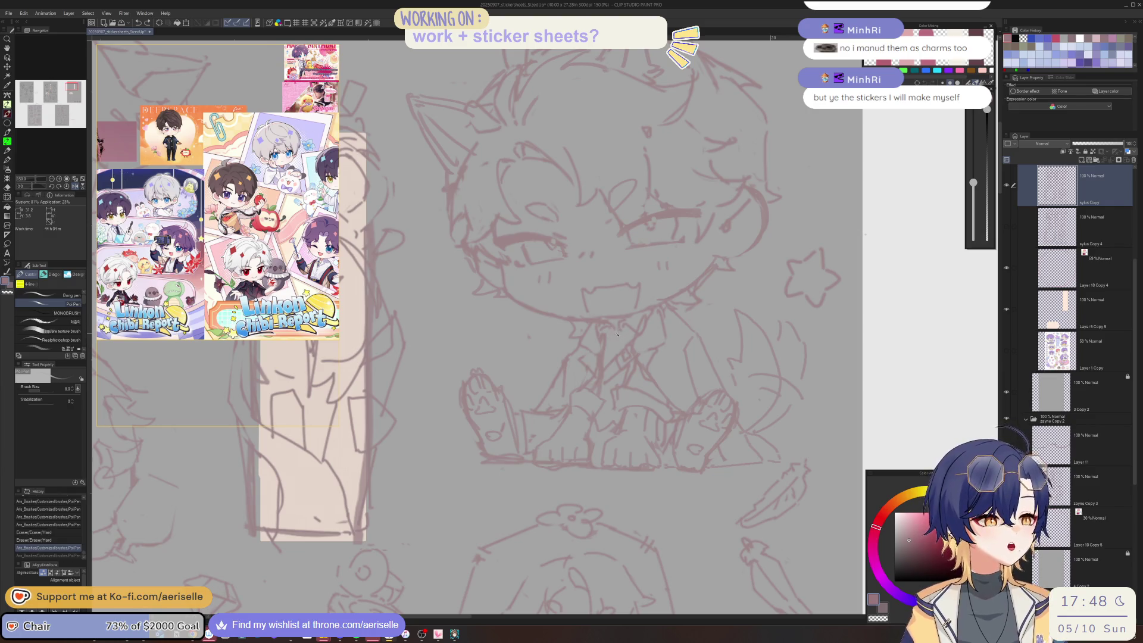
pyautogui.moveTo(617, 337); pyautogui.dragTo(623, 330)
# - In mirrored view, erase sketch lines on the chibi's body and redraw a longer line
pyautogui.press('h')
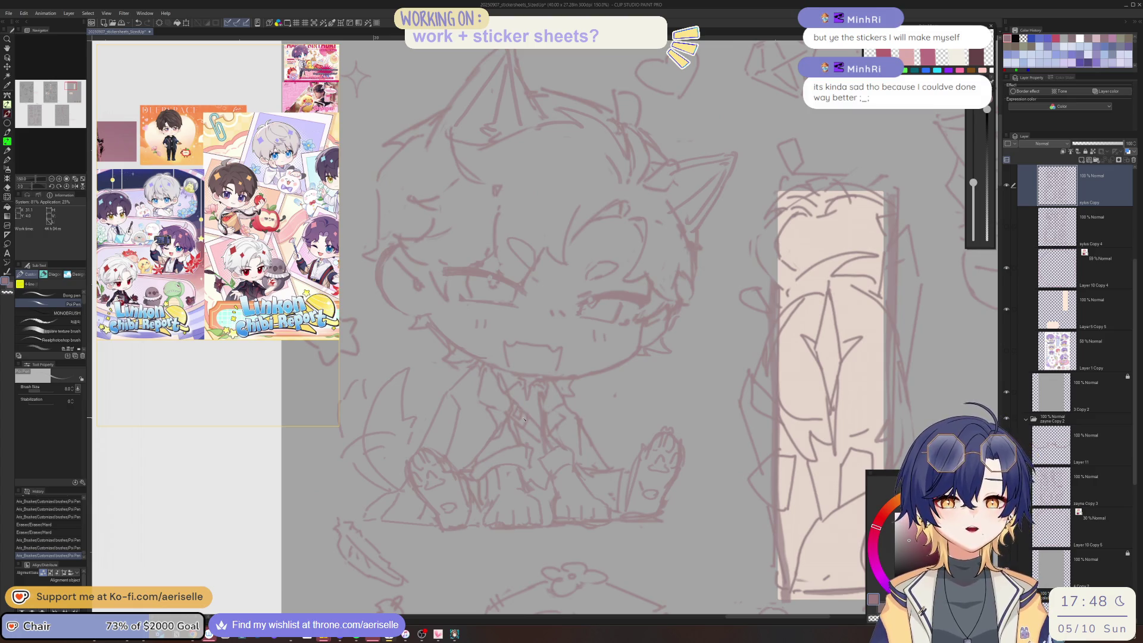
pyautogui.press('e')
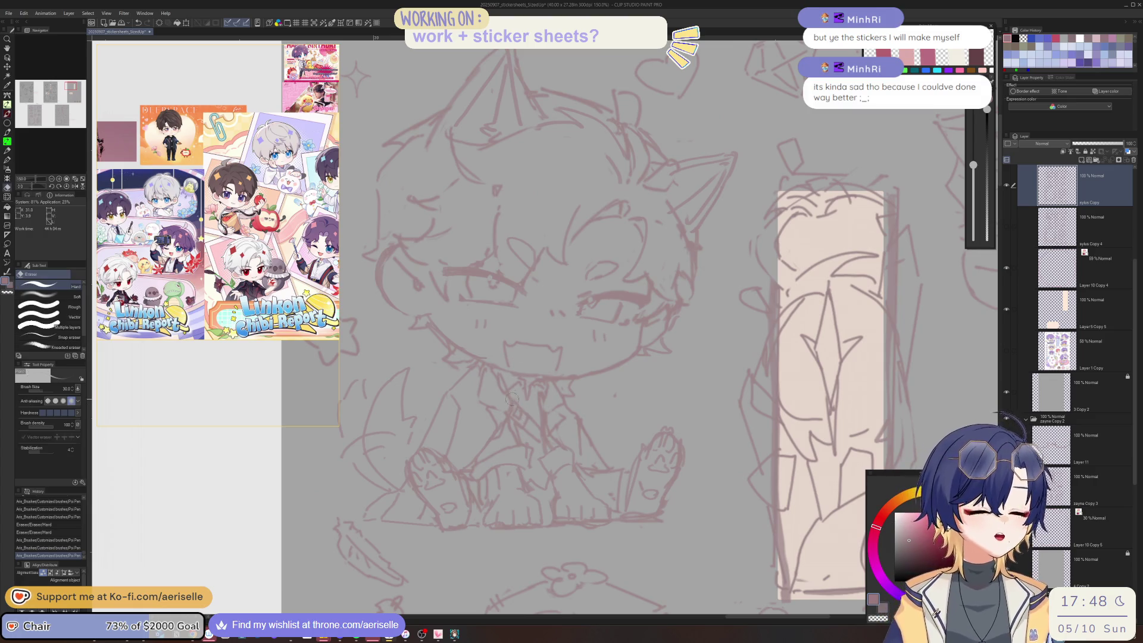
pyautogui.moveTo(513, 401)
pyautogui.mouseDown()
pyautogui.moveTo(529, 416)
pyautogui.moveTo(521, 393)
pyautogui.moveTo(528, 418)
pyautogui.mouseUp()
pyautogui.press('p')
pyautogui.hotkey('ctrl', 'z')
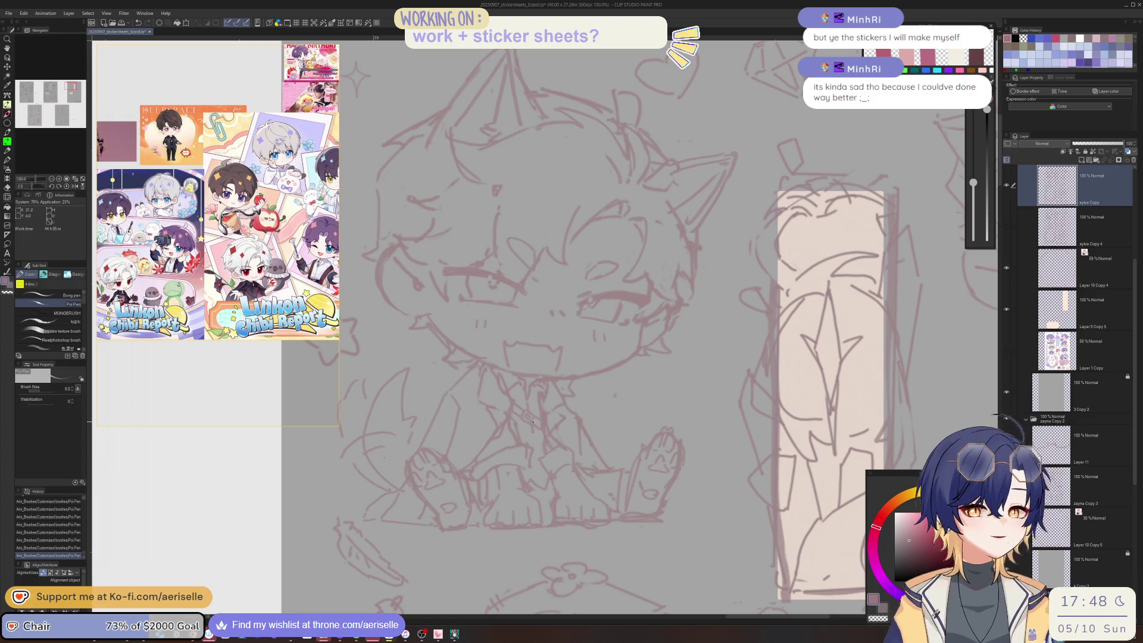
pyautogui.press('e')
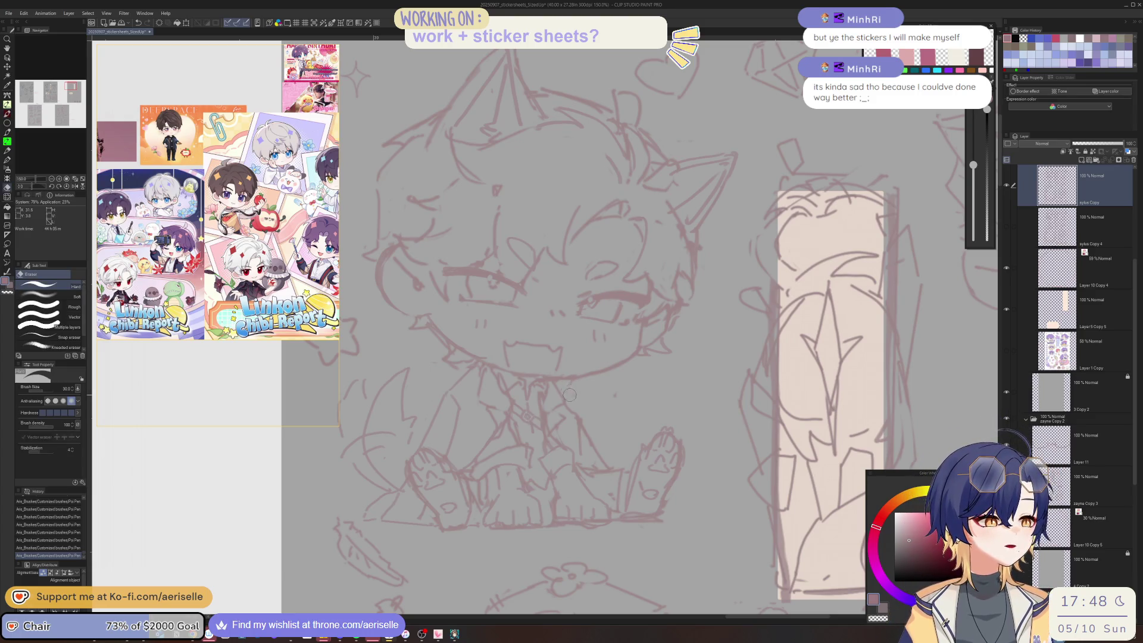
pyautogui.press('p')
pyautogui.moveTo(575, 387)
pyautogui.mouseDown()
pyautogui.moveTo(569, 398)
pyautogui.moveTo(567, 372)
pyautogui.moveTo(639, 350)
pyautogui.moveTo(626, 369)
pyautogui.moveTo(678, 319)
pyautogui.mouseUp()
pyautogui.press('h')
# - Erase stray sketch lines on the chibi's upper right, rechecking it mirrored
pyautogui.press('e')
pyautogui.press('p')
pyautogui.press('e')
pyautogui.press('p')
pyautogui.press('e')
pyautogui.press('p')
pyautogui.press('h')
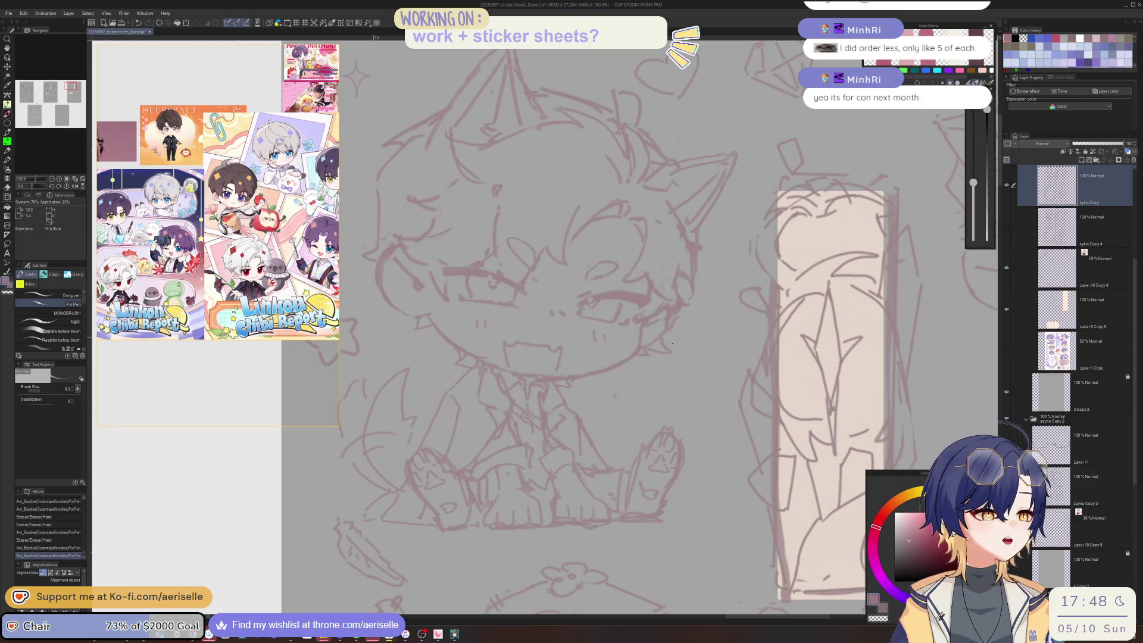
pyautogui.press('e')
pyautogui.moveTo(665, 339); pyautogui.dragTo(658, 352)
pyautogui.press('p')
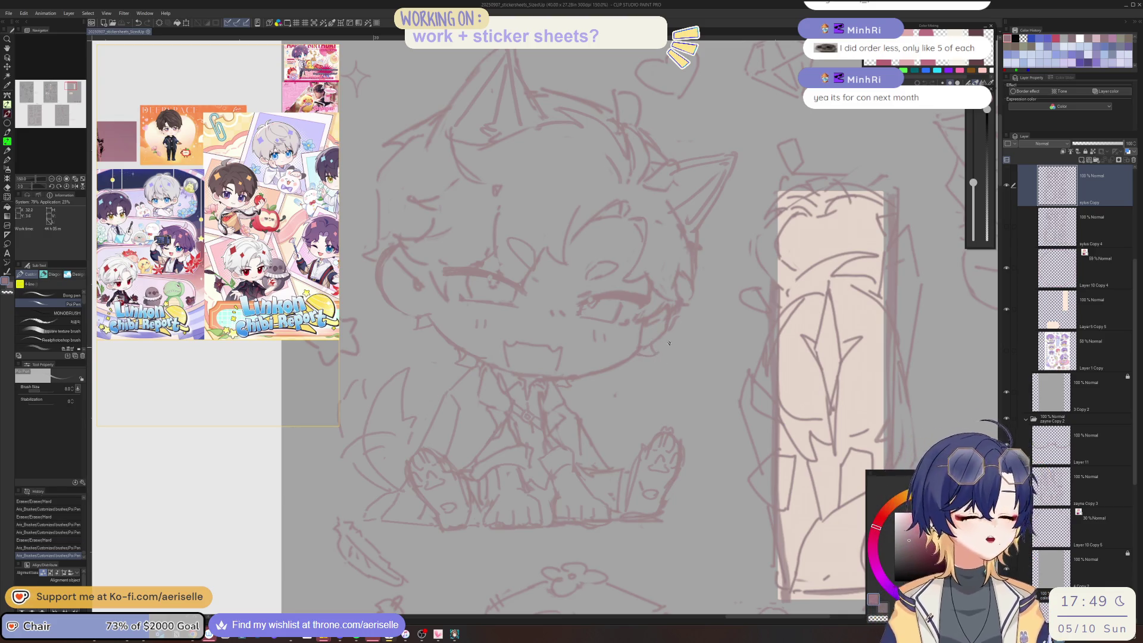
pyautogui.press('h')
pyautogui.scroll(2, 661, 399)
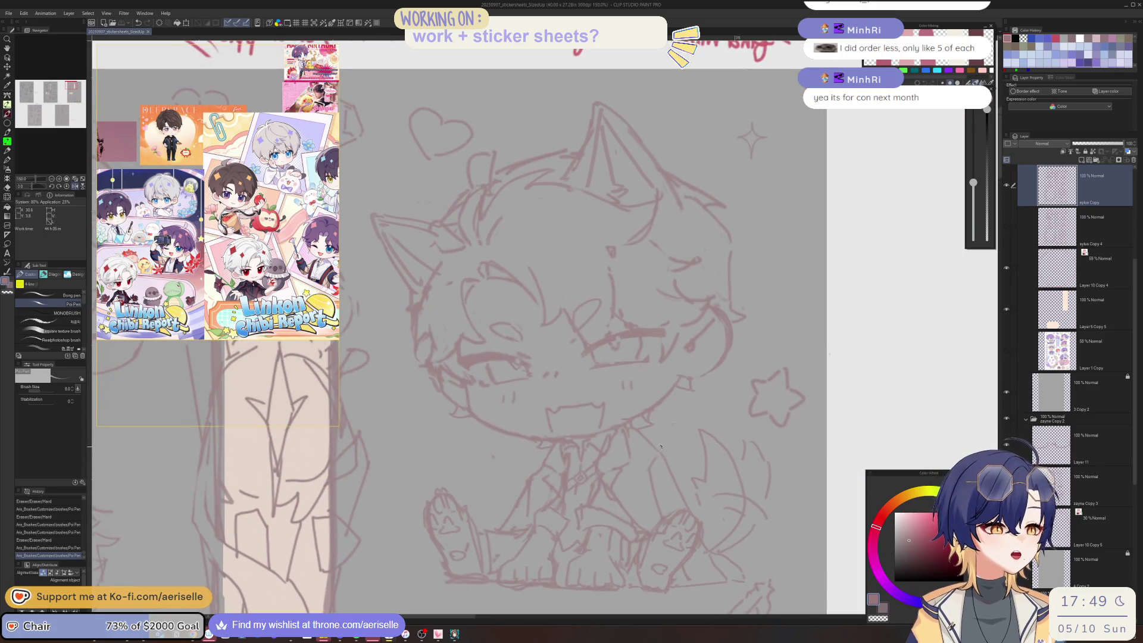
# - Lasso the chibi's mouth, resize and reposition it with Scale/Rotate, then deselect
pyautogui.press('h')
pyautogui.moveTo(670, 384)
pyautogui.mouseDown()
pyautogui.moveTo(529, 405)
pyautogui.moveTo(560, 432)
pyautogui.moveTo(595, 416)
pyautogui.moveTo(547, 444)
pyautogui.moveTo(574, 412)
pyautogui.moveTo(573, 429)
pyautogui.mouseUp()
pyautogui.press('m')
pyautogui.hotkey('ctrl', 't')
pyautogui.click(536, 468)
pyautogui.press('p')
pyautogui.hotkey('ctrl', 'd')
pyautogui.hotkey('ctrl', '@')
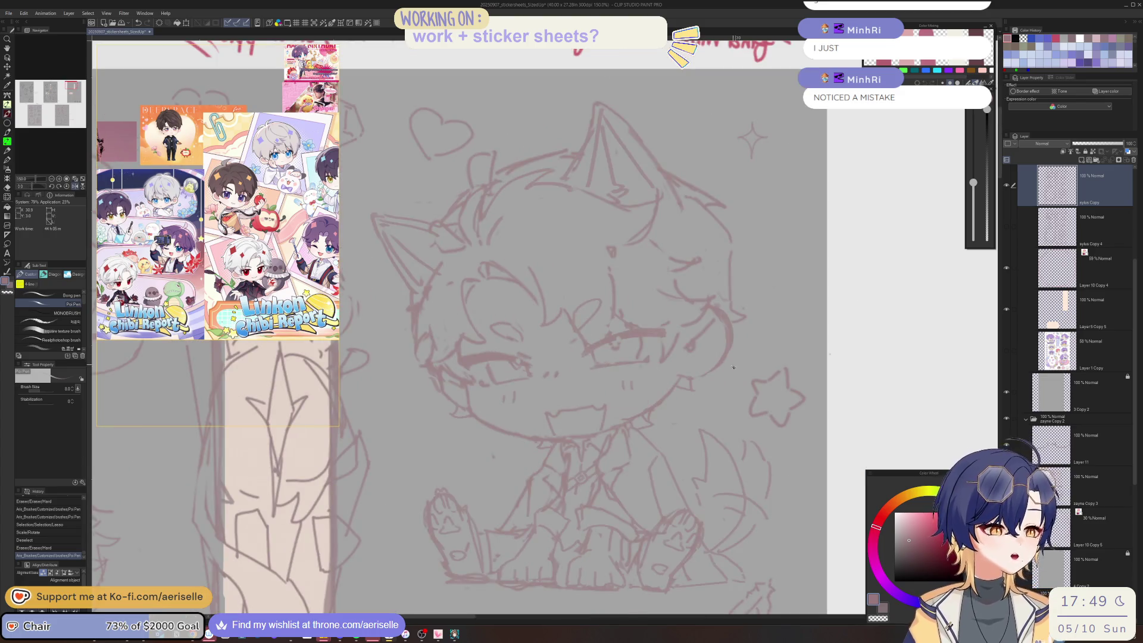
# - Add strokes near the mouth, then erase and redraw lines beside the chibi's eye
pyautogui.scroll(2, 740, 374)
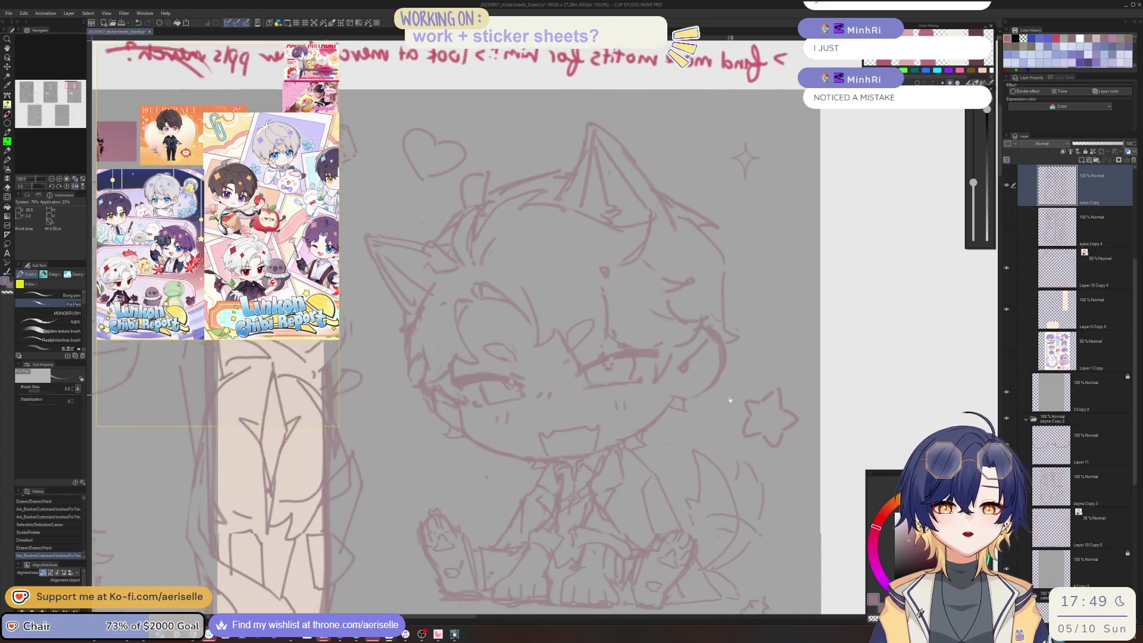
pyautogui.moveTo(595, 365); pyautogui.dragTo(658, 363)
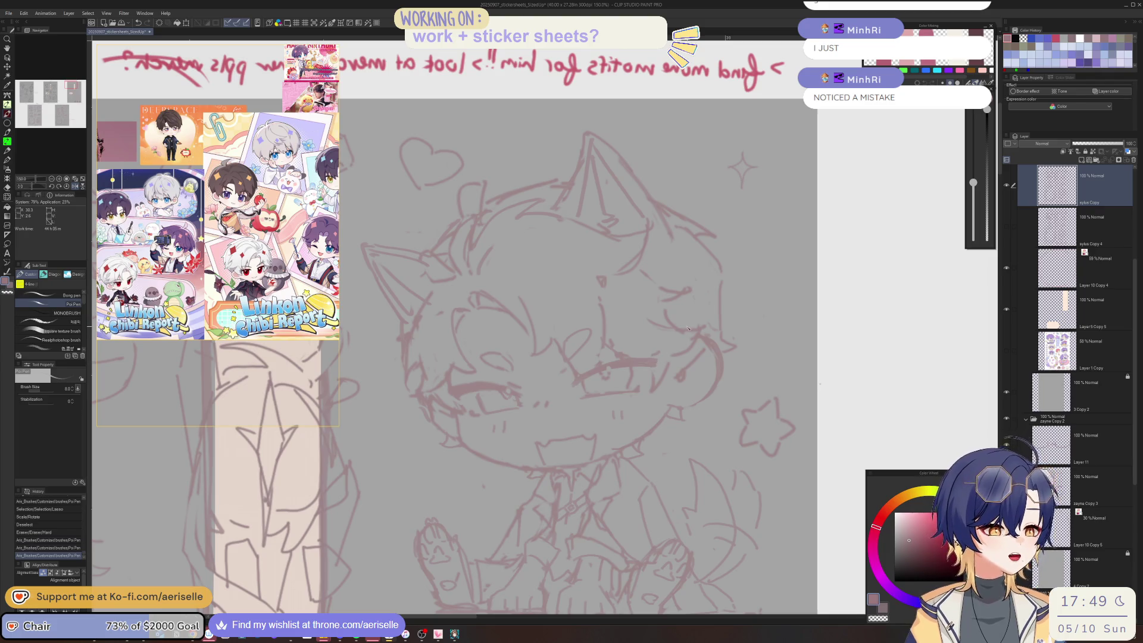
pyautogui.press('h')
pyautogui.hotkey('ctrl', '@')
pyautogui.scroll(3, 595, 333)
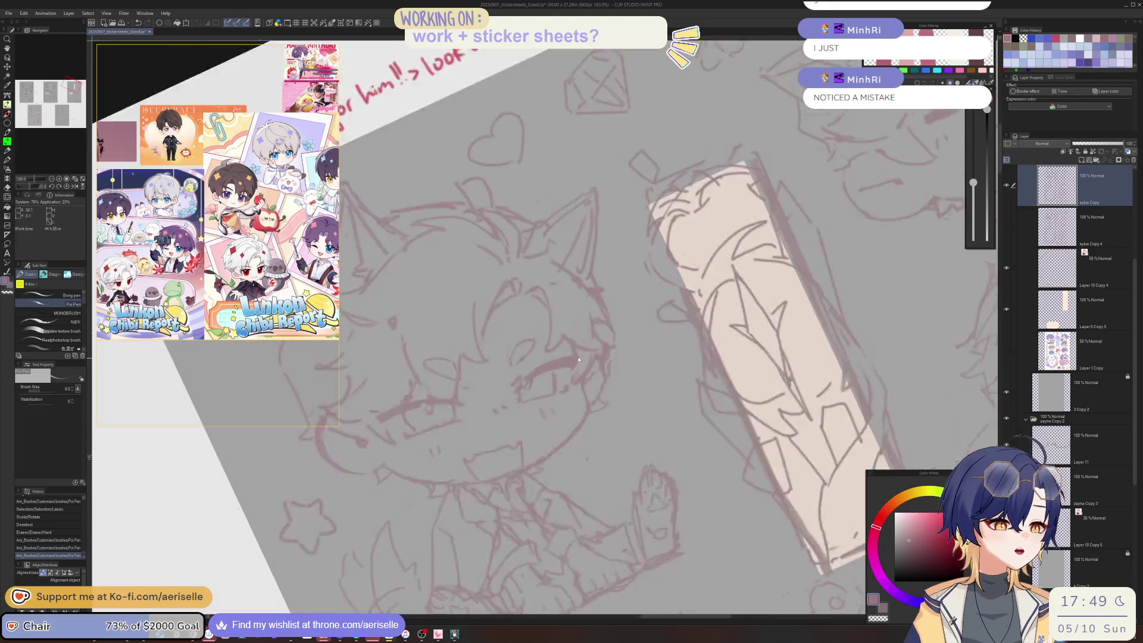
pyautogui.press('e')
pyautogui.press('[')
pyautogui.moveTo(570, 347); pyautogui.dragTo(599, 321)
pyautogui.press('[')
pyautogui.press('[')
pyautogui.press('p')
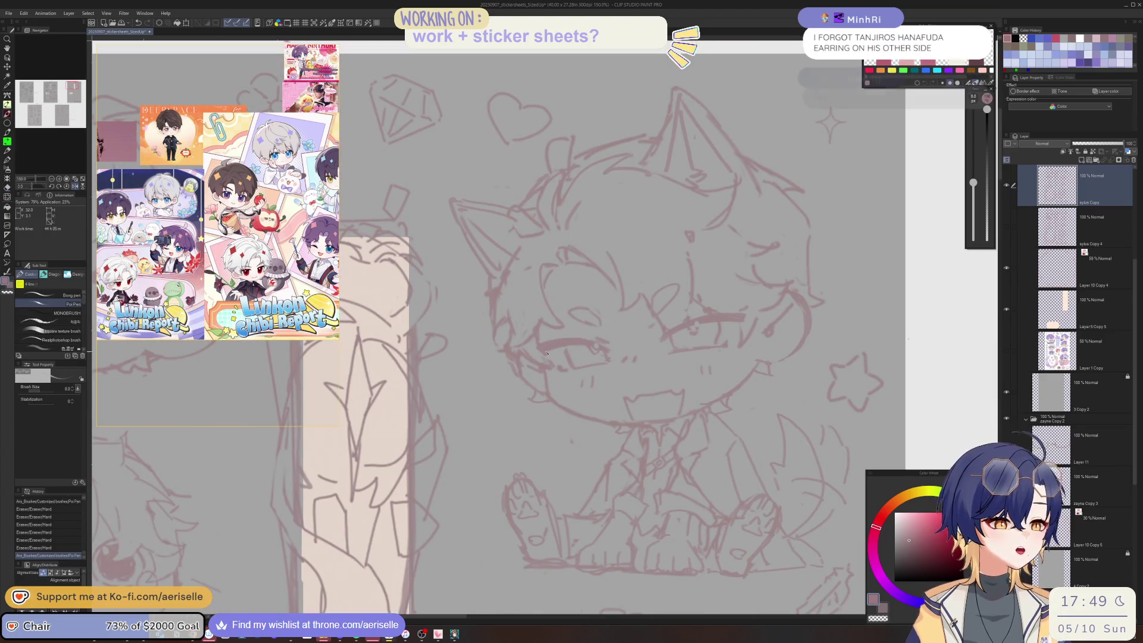
pyautogui.moveTo(562, 357); pyautogui.dragTo(553, 367)
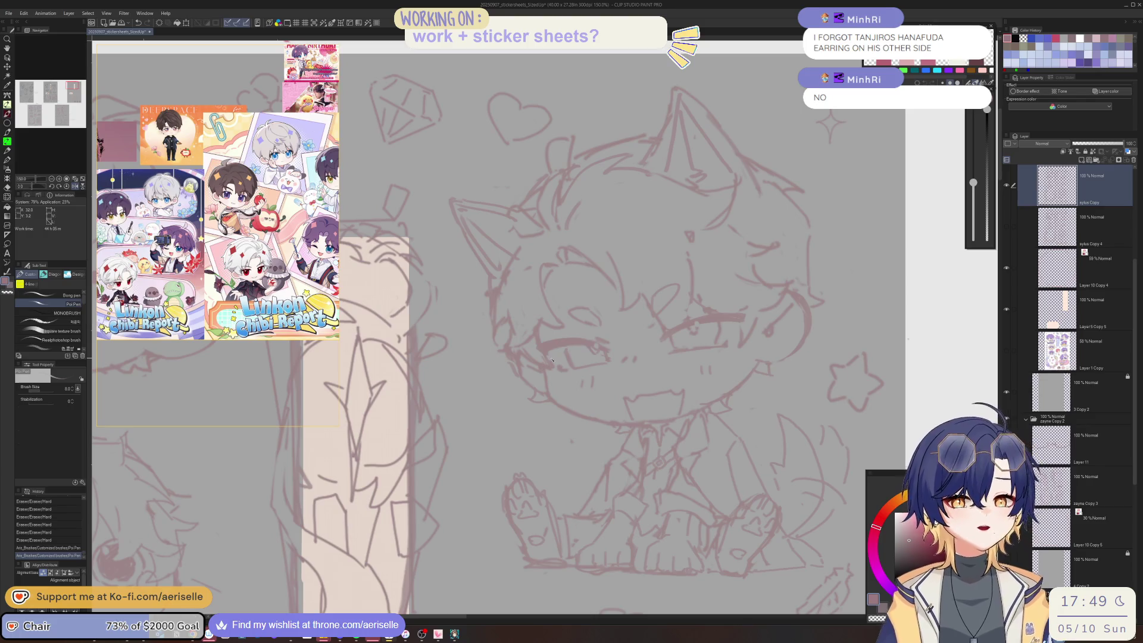
# - Erase lines around the eye, draw a new face stroke, and reset the view upright
pyautogui.press('e')
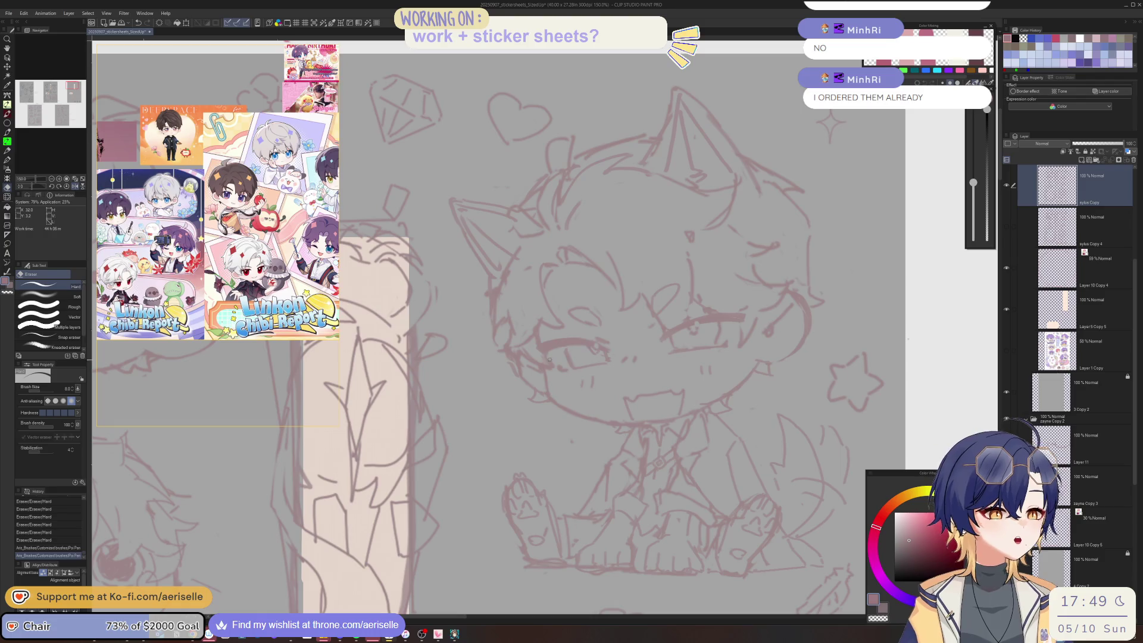
pyautogui.moveTo(549, 359)
pyautogui.mouseDown()
pyautogui.moveTo(536, 339)
pyautogui.moveTo(521, 344)
pyautogui.moveTo(532, 360)
pyautogui.mouseUp()
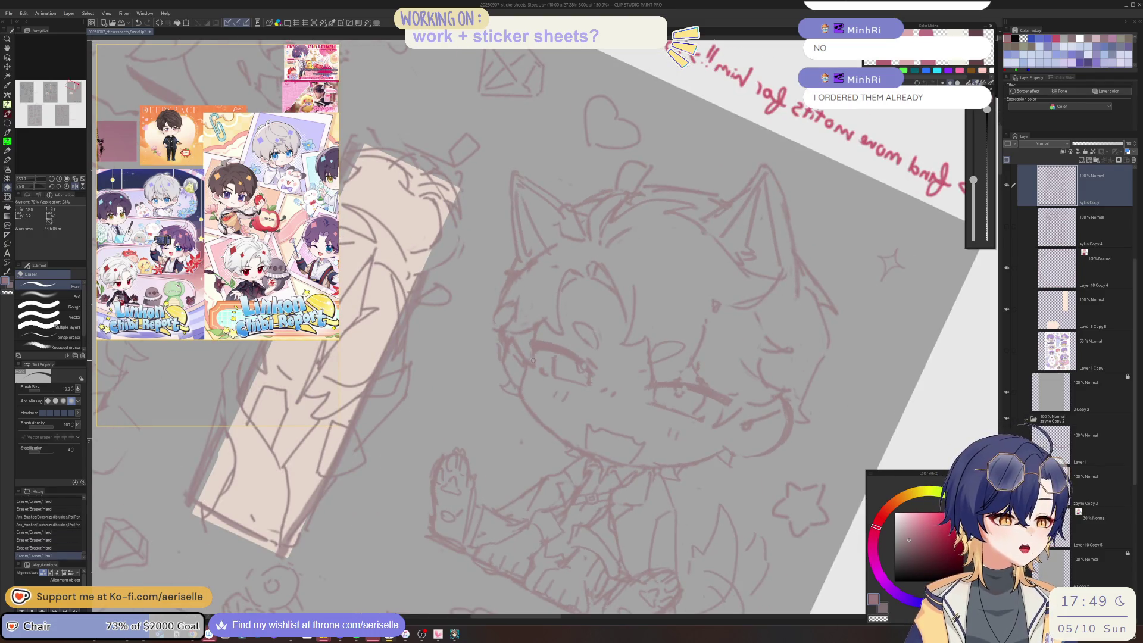
pyautogui.press('p')
pyautogui.moveTo(511, 331); pyautogui.dragTo(564, 345)
pyautogui.press('e')
pyautogui.press('p')
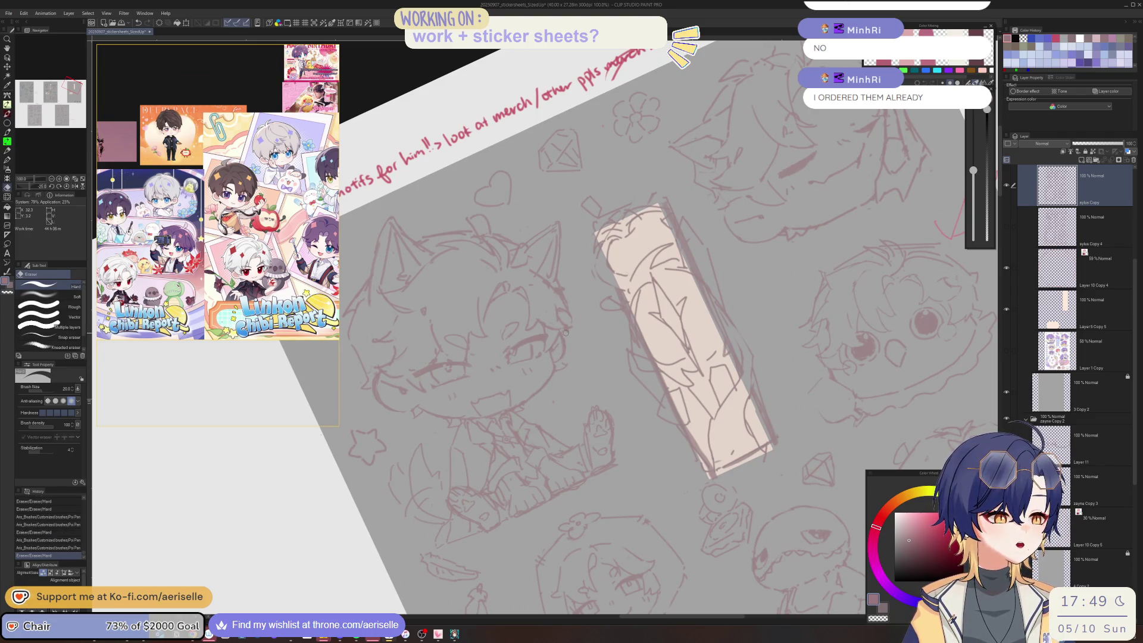
pyautogui.press('p')
pyautogui.scroll(-3, 563, 333)
pyautogui.hotkey('ctrl', '@')
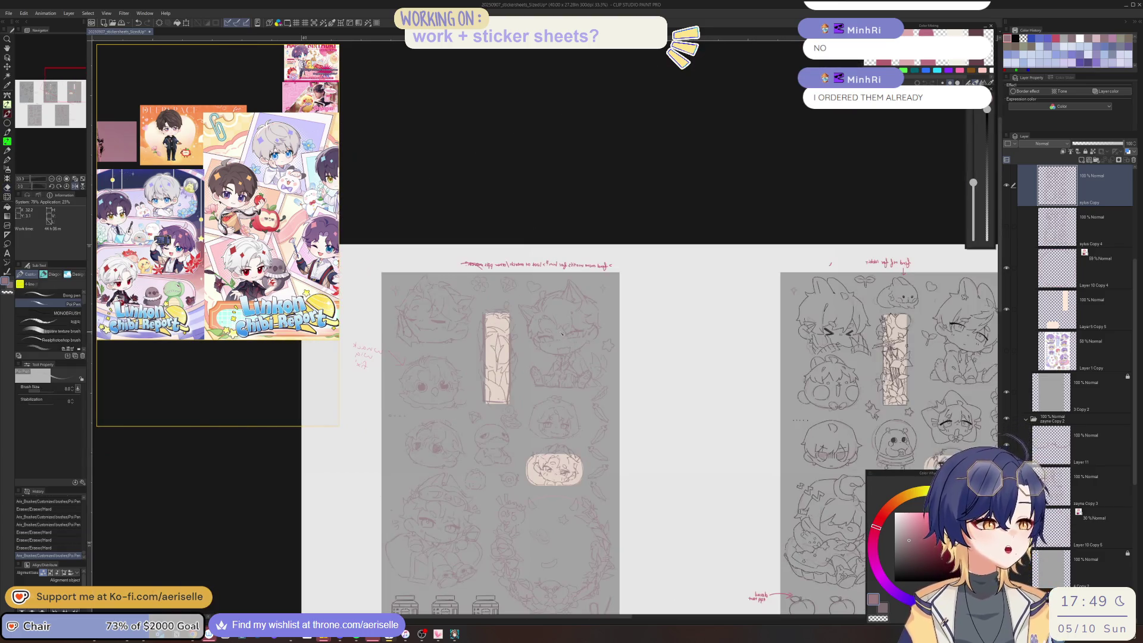
# - Refine the chibi's lower legs and feet with small Poi Pen strokes and Hard Eraser fixes
pyautogui.scroll(3, 535, 342)
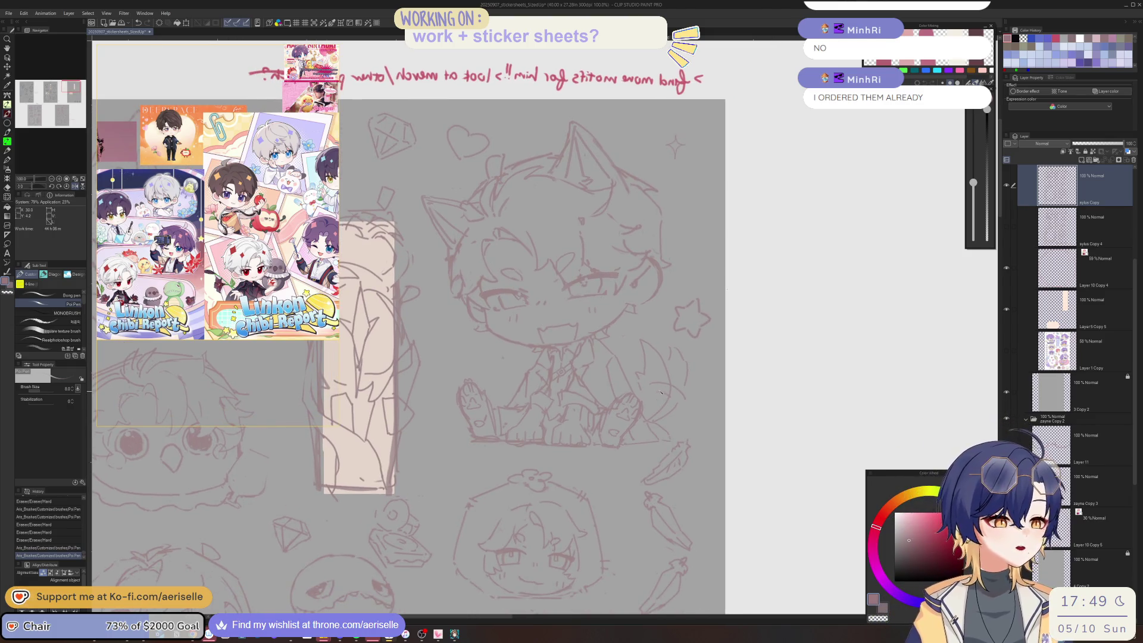
pyautogui.scroll(1, 569, 421)
pyautogui.scroll(1, 569, 421)
pyautogui.moveTo(547, 432); pyautogui.dragTo(551, 444)
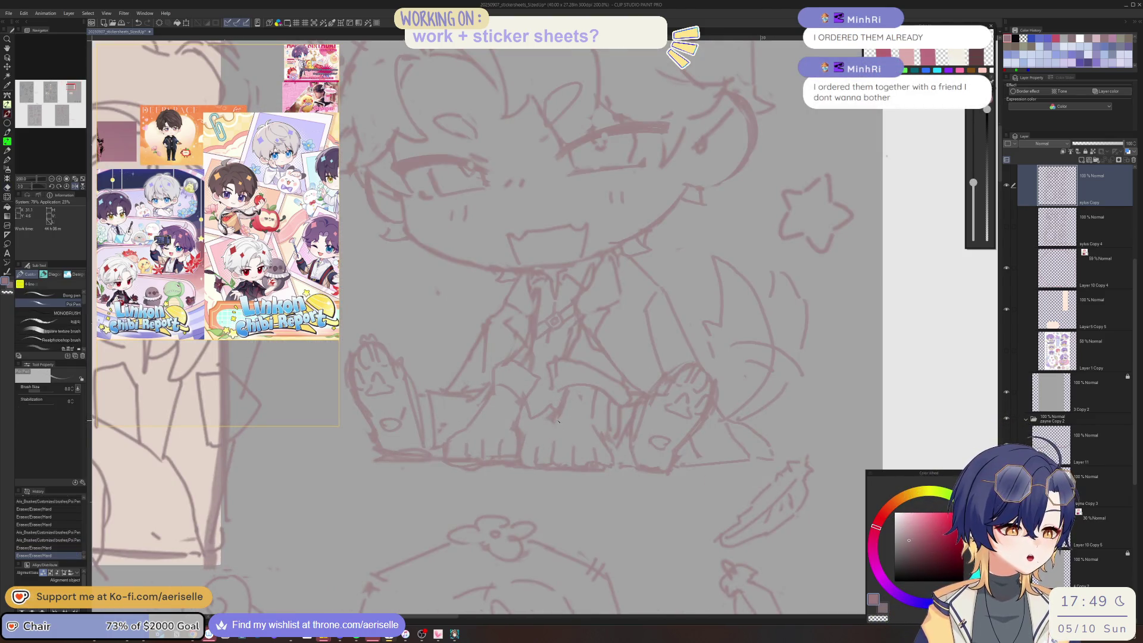
pyautogui.moveTo(690, 353); pyautogui.dragTo(696, 346)
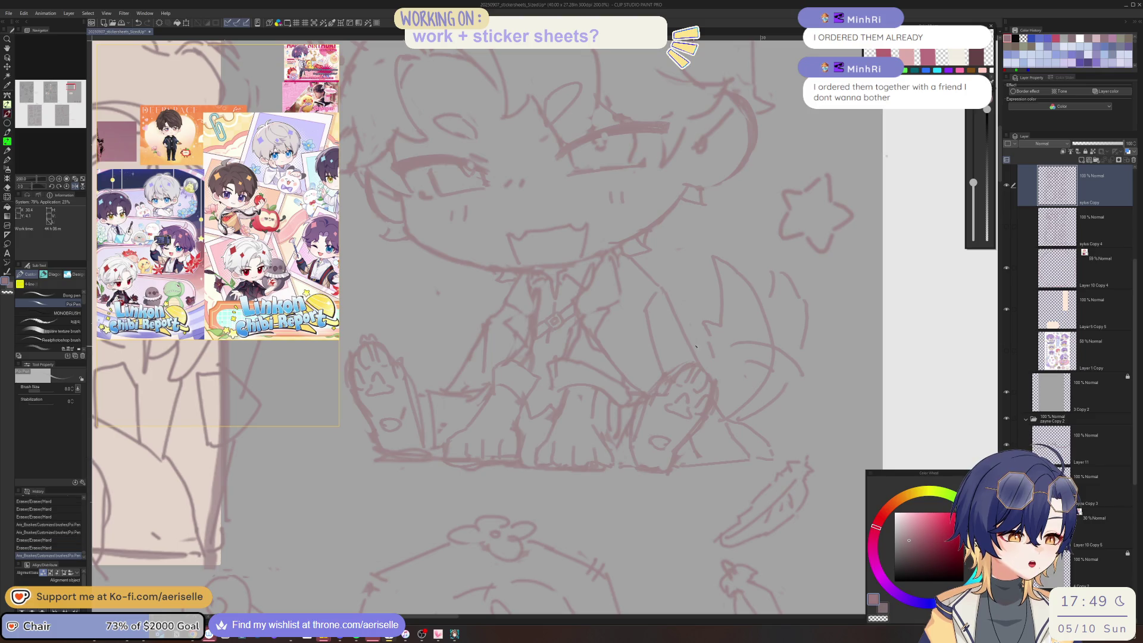
pyautogui.click(563, 412)
pyautogui.press('e')
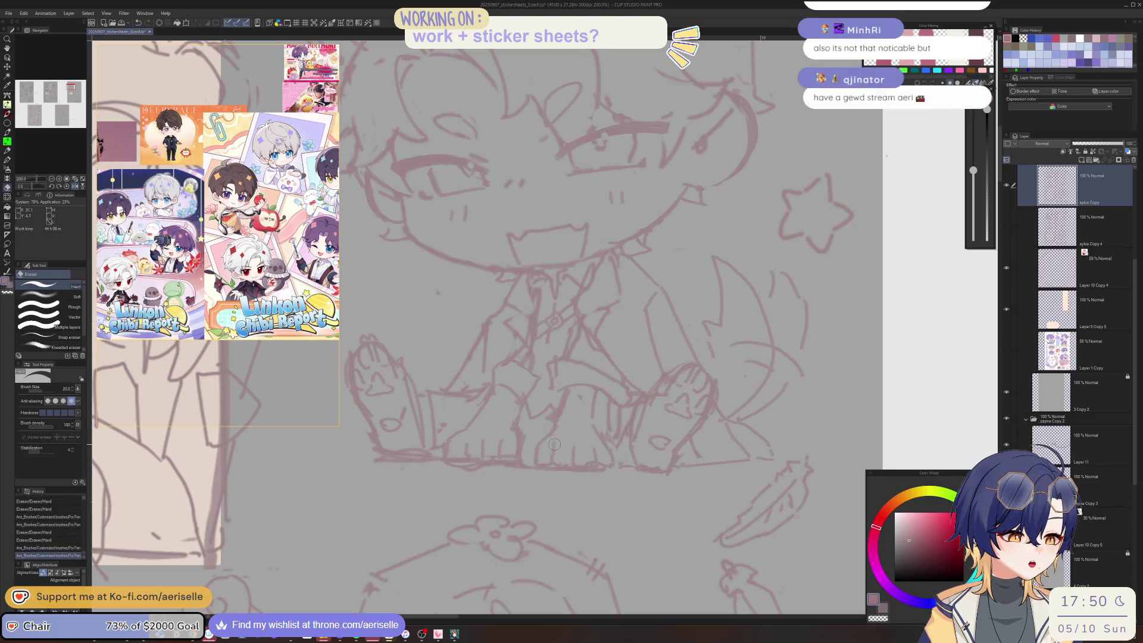
pyautogui.press('p')
pyautogui.moveTo(554, 444); pyautogui.dragTo(555, 457)
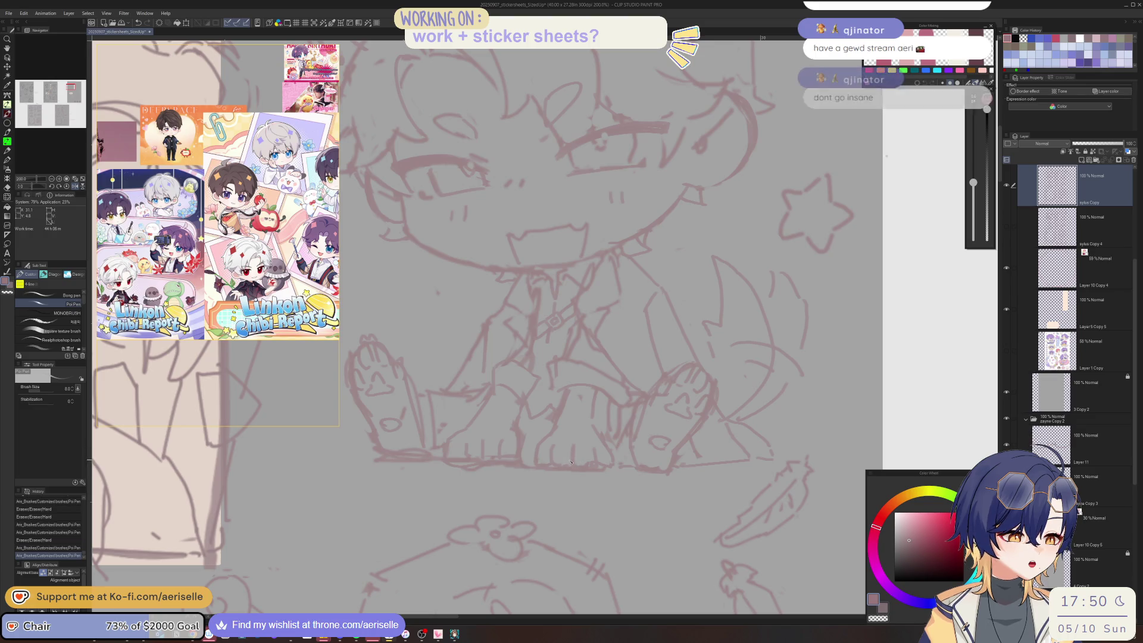
pyautogui.click(574, 466)
pyautogui.click(568, 466)
pyautogui.press('e')
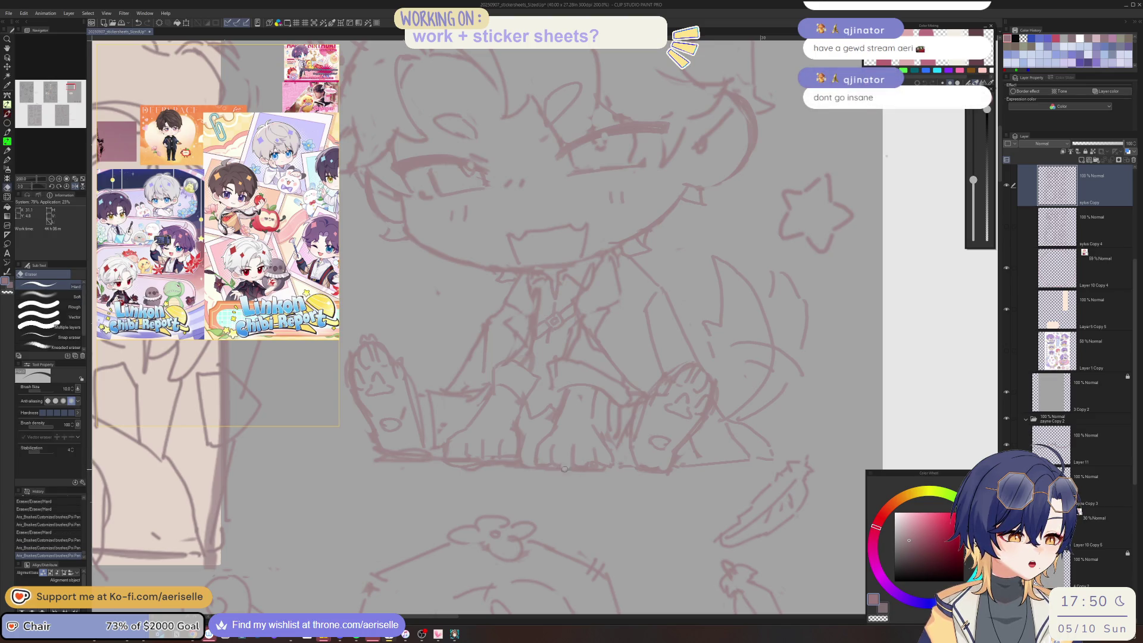
pyautogui.click(564, 468)
pyautogui.press('p')
pyautogui.click(565, 467)
pyautogui.click(564, 469)
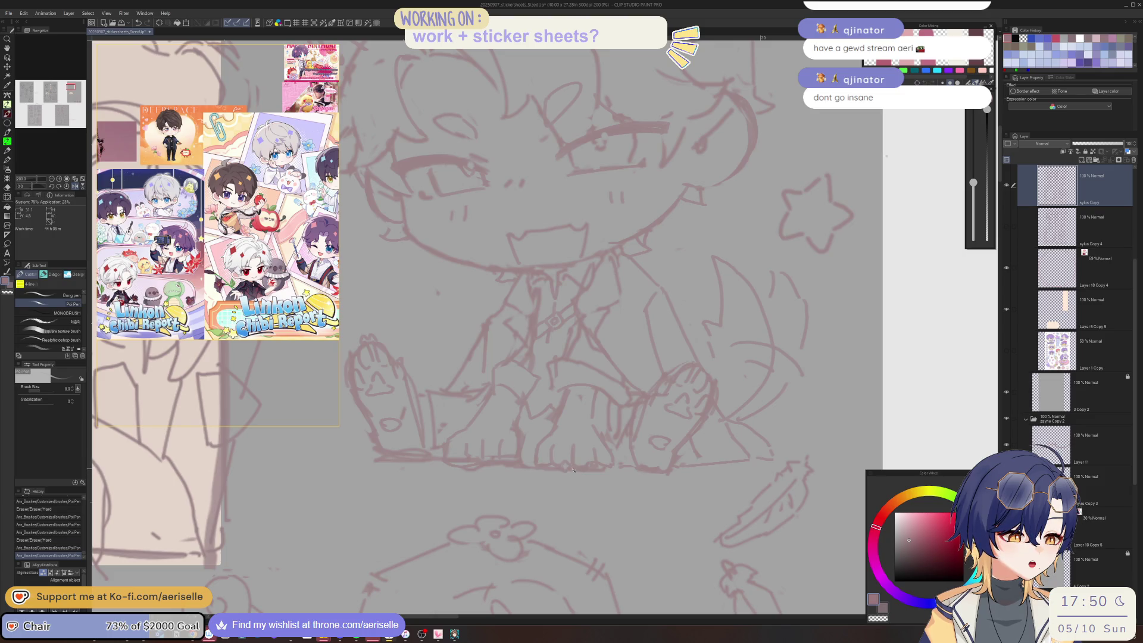
pyautogui.click(565, 466)
pyautogui.click(568, 464)
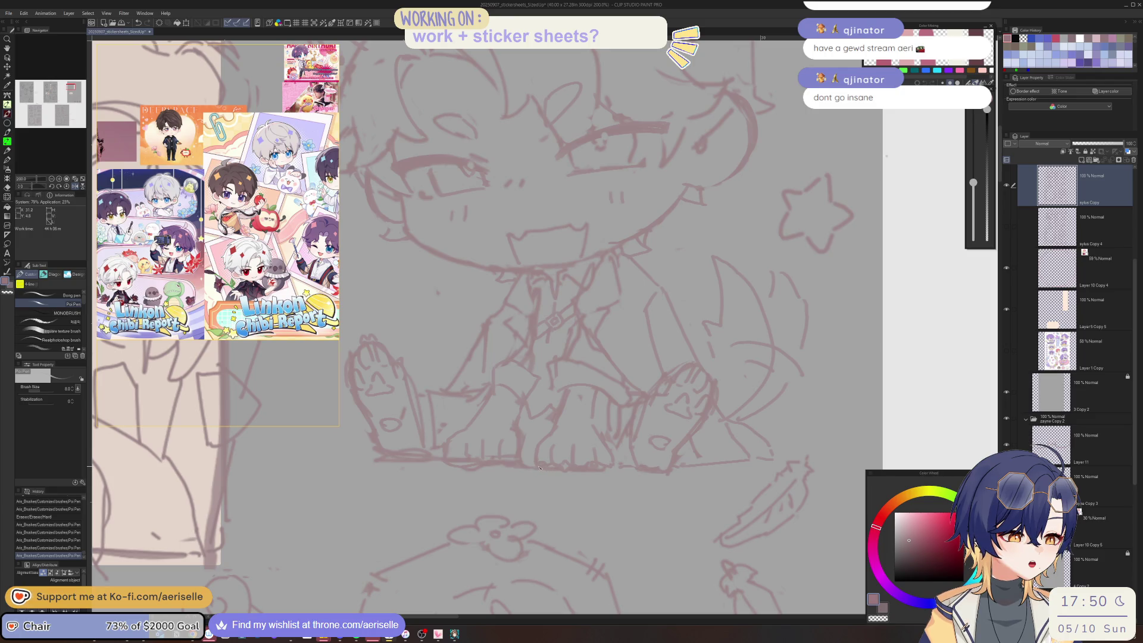
# - Keep alternating eraser and pen touch-ups to clean stray marks around the feet
pyautogui.press('e')
pyautogui.click(545, 460)
pyautogui.press('p')
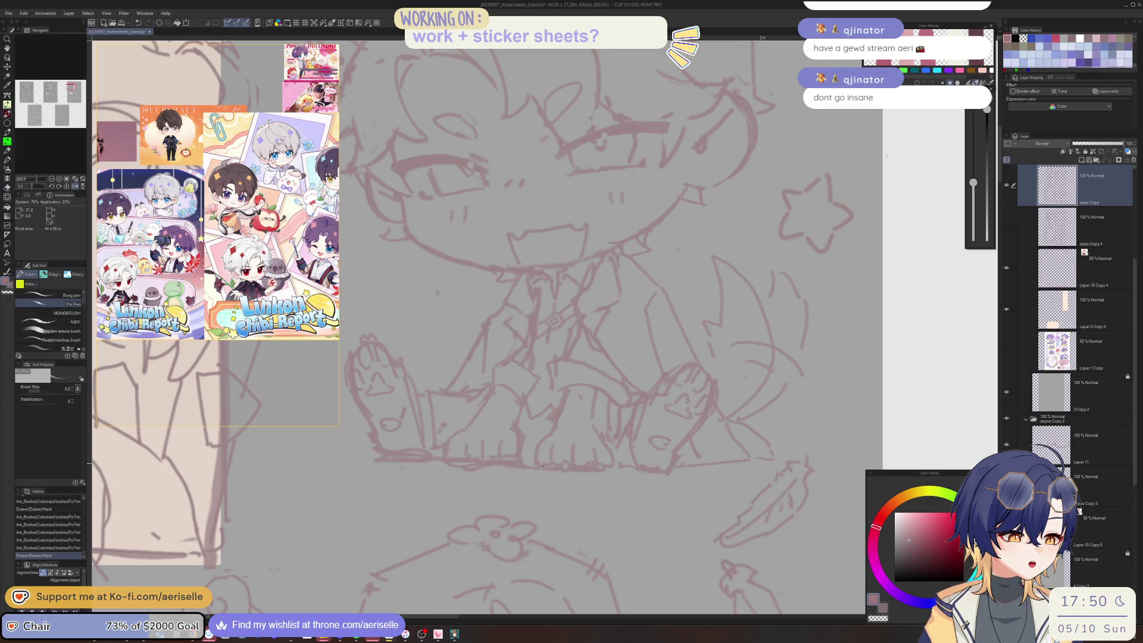
pyautogui.press('e')
pyautogui.click(547, 462)
pyautogui.press('p')
pyautogui.click(548, 462)
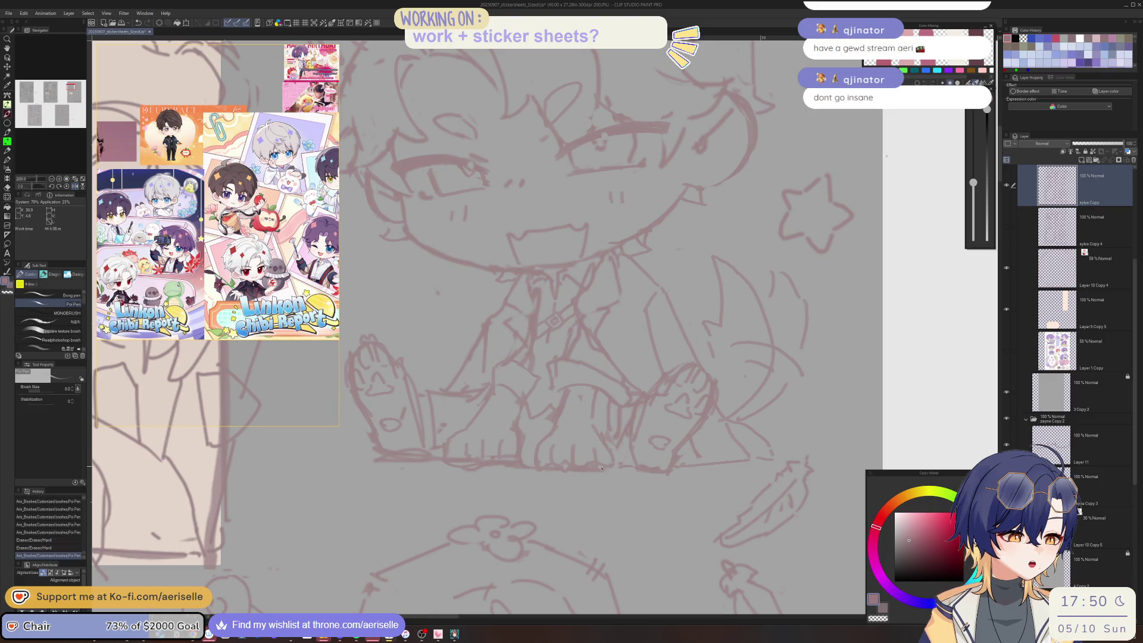
pyautogui.press('e')
pyautogui.click(576, 466)
pyautogui.press('p')
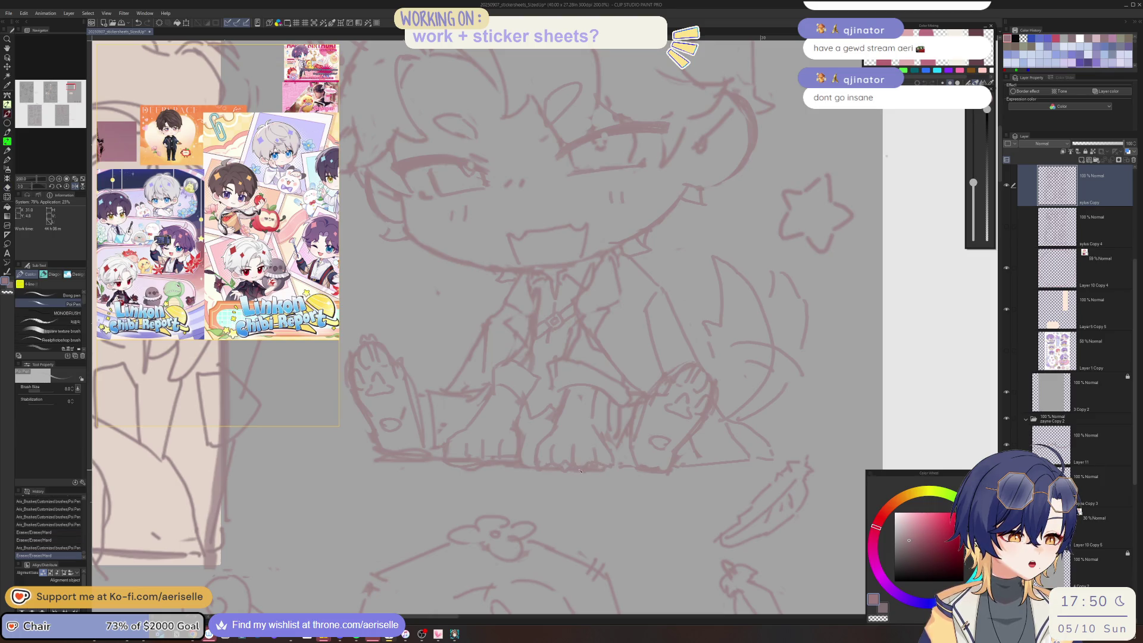
pyautogui.click(579, 470)
pyautogui.press('e')
pyautogui.click(576, 467)
pyautogui.press('p')
pyautogui.click(595, 463)
pyautogui.click(607, 457)
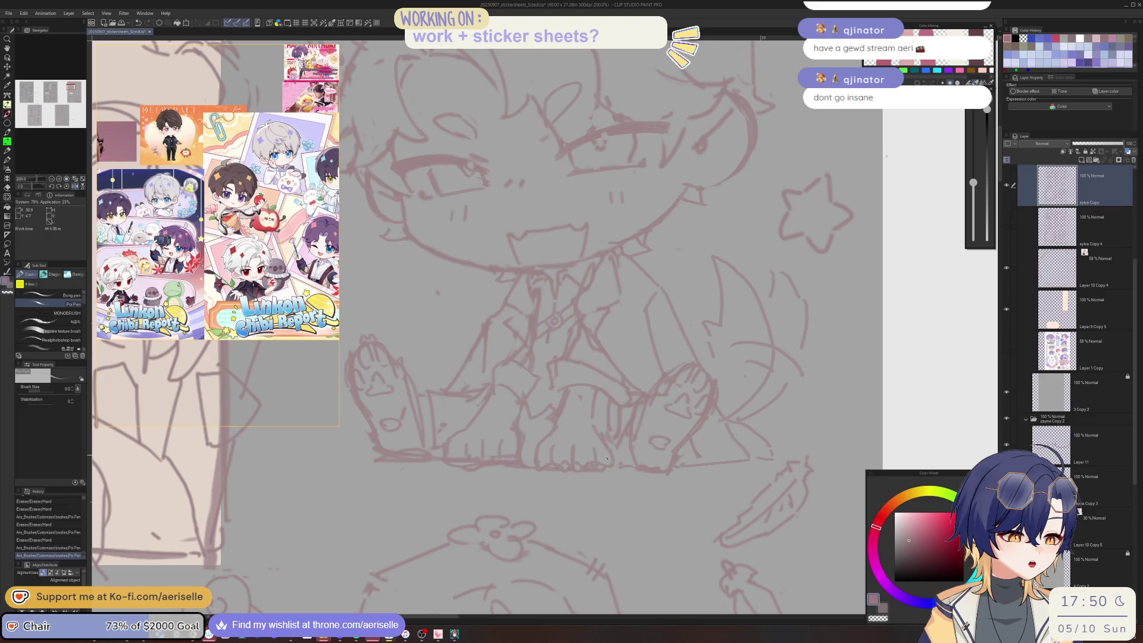
pyautogui.press('e')
pyautogui.click(595, 459)
pyautogui.click(597, 454)
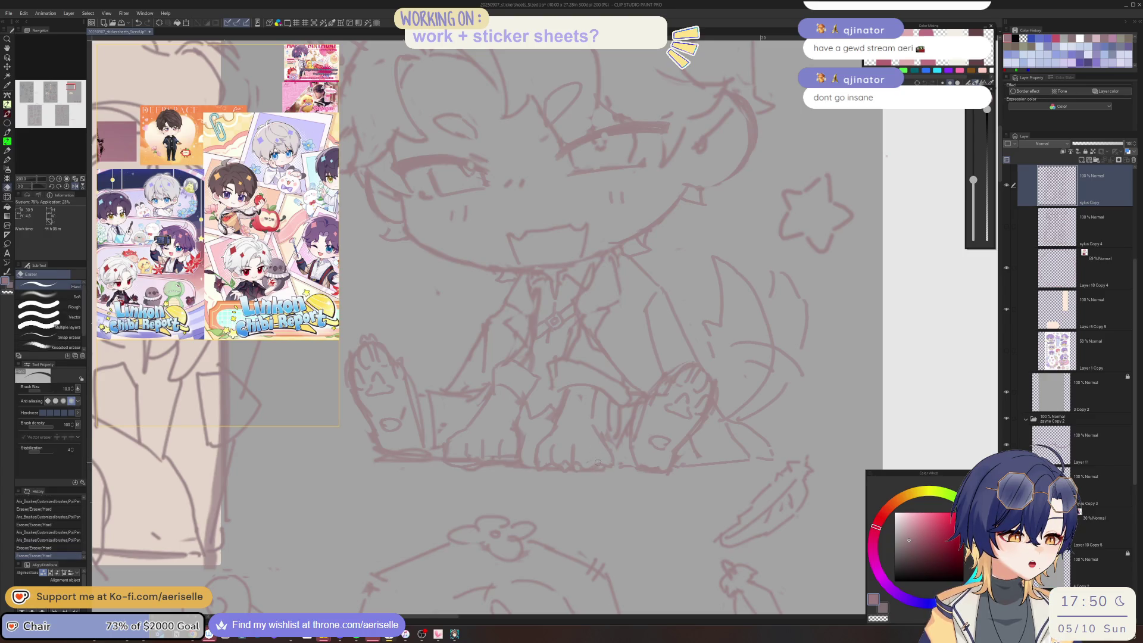
pyautogui.press('p')
pyautogui.click(602, 467)
pyautogui.click(603, 468)
pyautogui.click(603, 468)
# - Flip the canvas view horizontally to check proportions, then lasso-select one foot
pyautogui.scroll(-2, 602, 467)
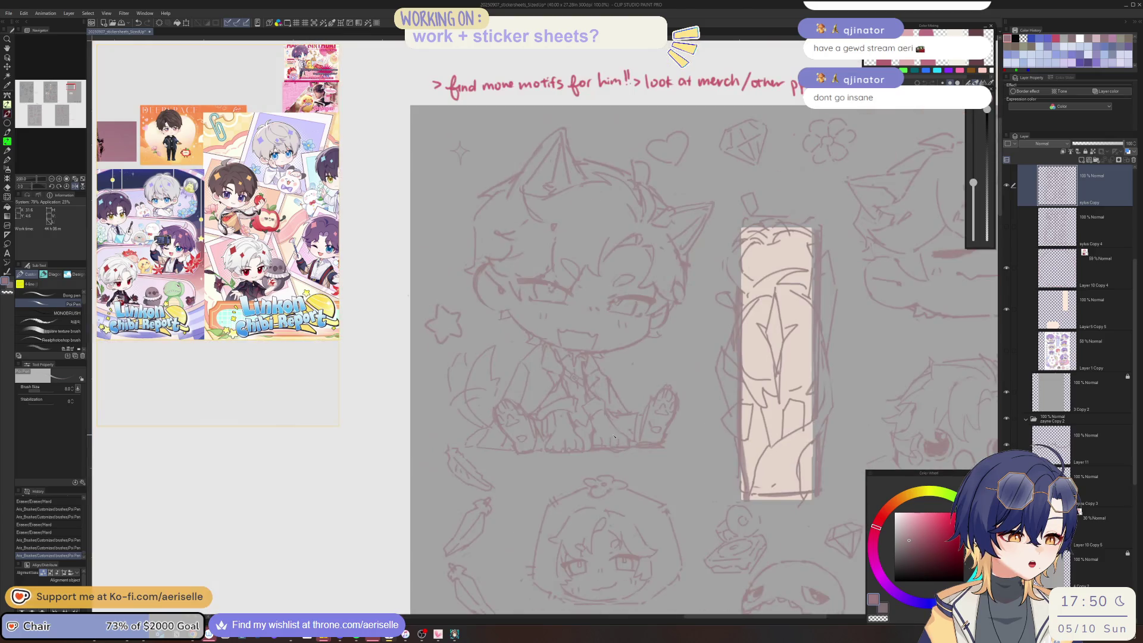
pyautogui.press('h')
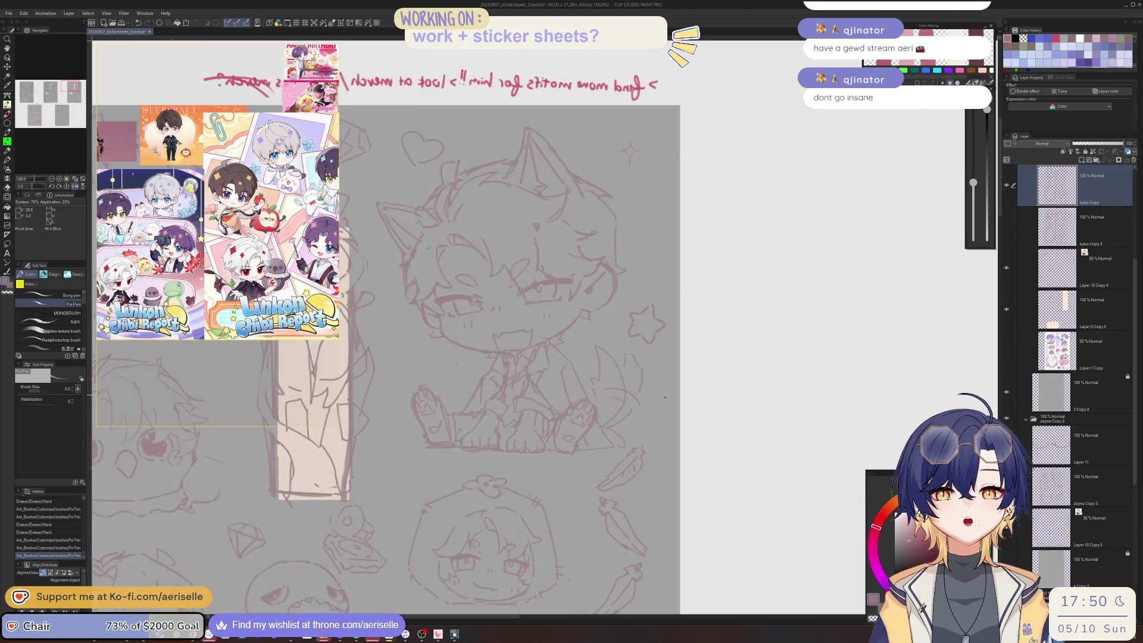
pyautogui.scroll(2, 574, 430)
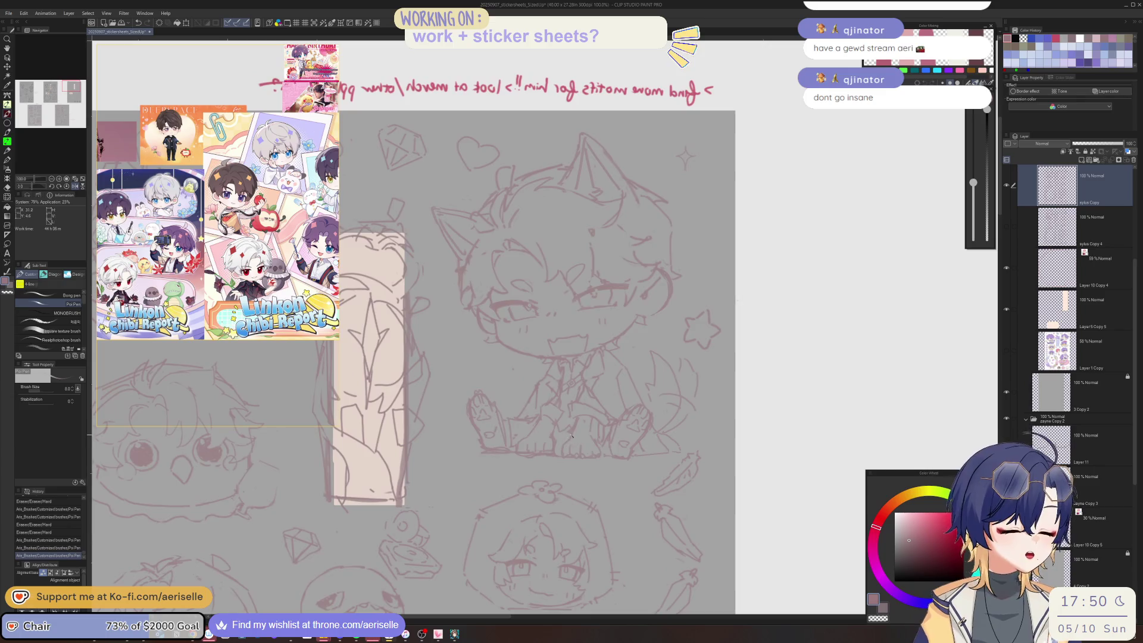
pyautogui.press('m')
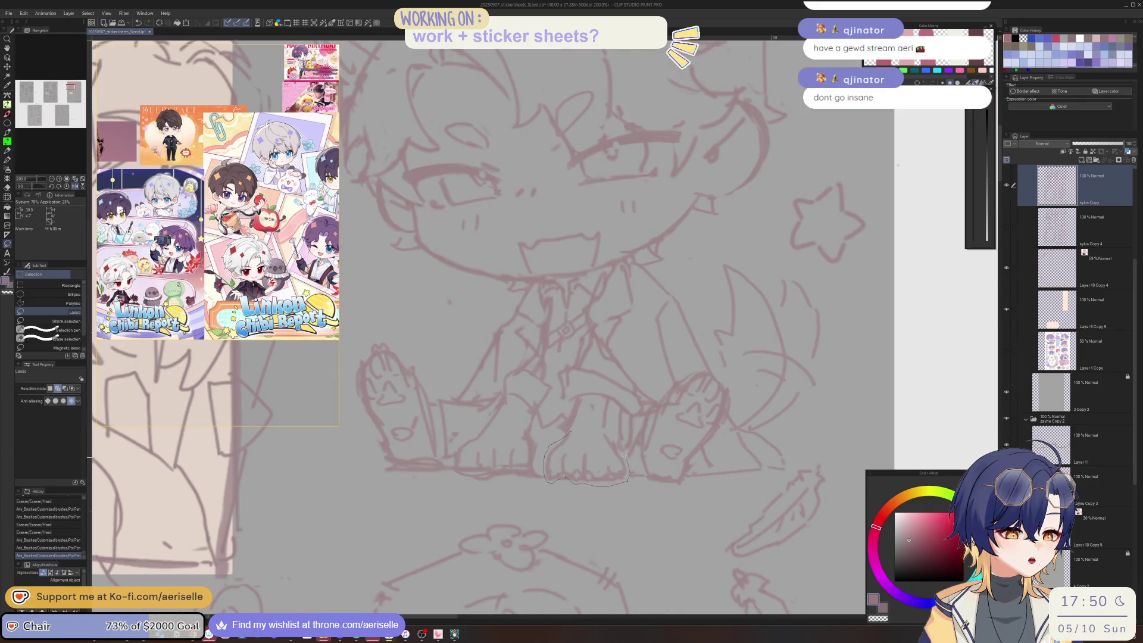
pyautogui.moveTo(601, 444); pyautogui.dragTo(601, 437)
# - Paste a copy of the selected foot, flip it horizontally and move it onto the other foot
pyautogui.hotkey('ctrl', 'c')
pyautogui.hotkey('ctrl', 'v')
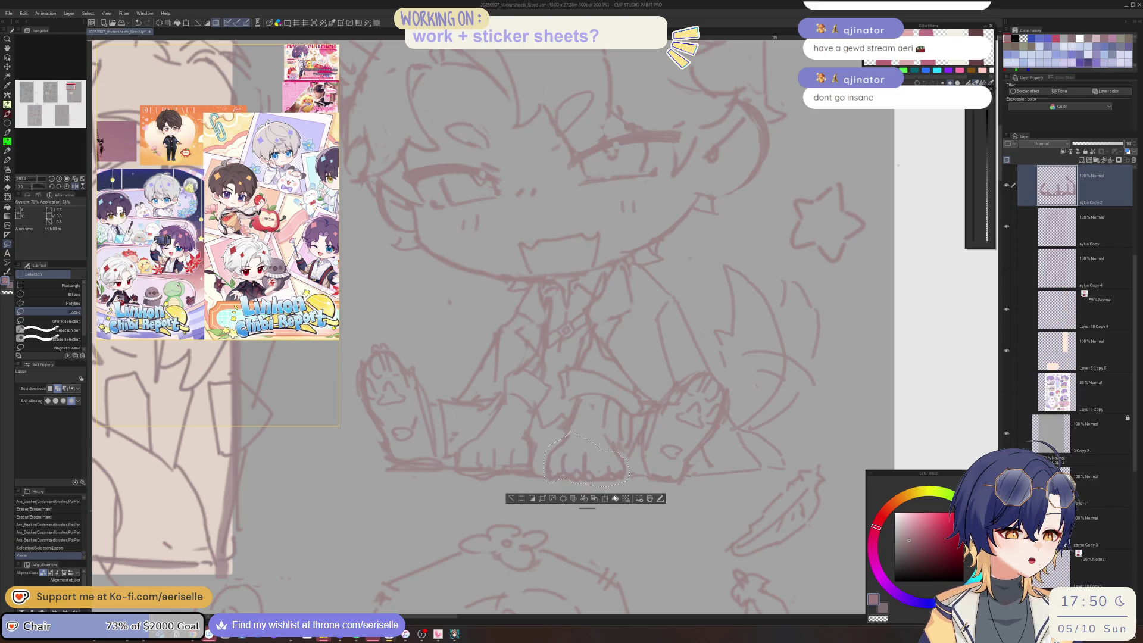
pyautogui.hotkey('ctrl', 't')
pyautogui.press('h')
pyautogui.moveTo(619, 471); pyautogui.dragTo(525, 470)
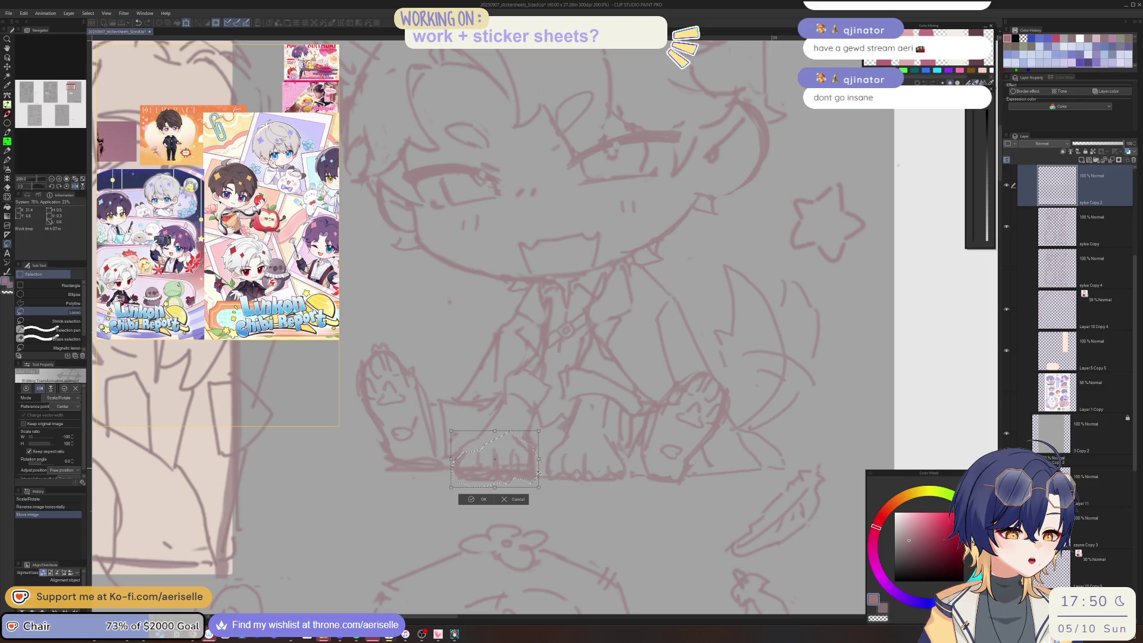
pyautogui.click(479, 499)
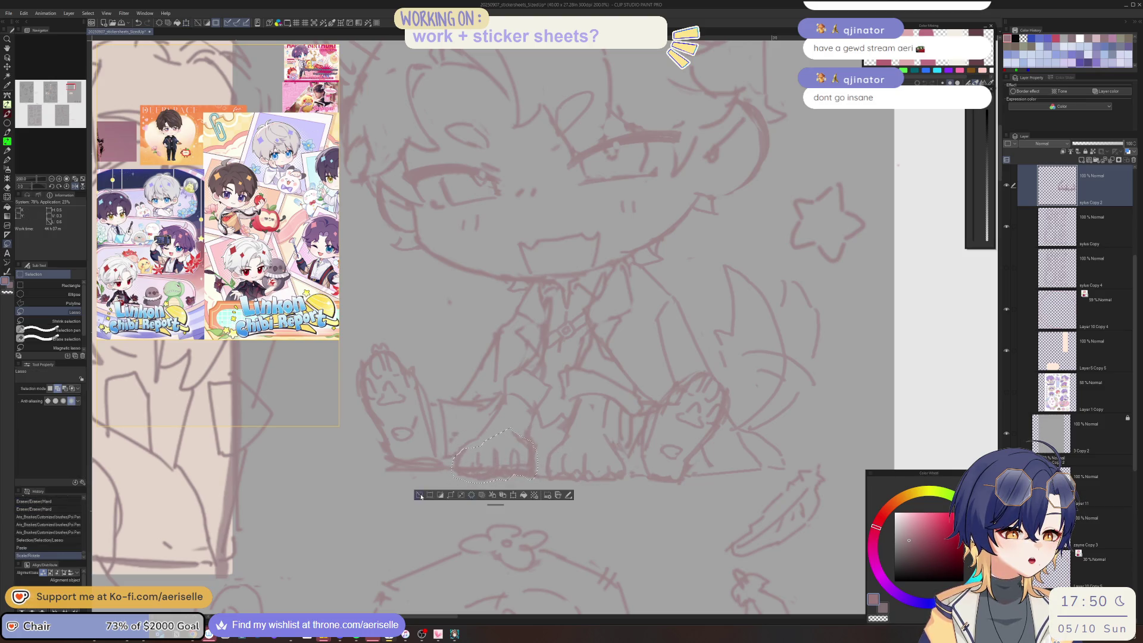
pyautogui.hotkey('ctrl', 'd')
# - Erase the old foot lines on the sketch layer beneath, then return to the pasted layer
pyautogui.hotkey('alt', '[')
pyautogui.press('e')
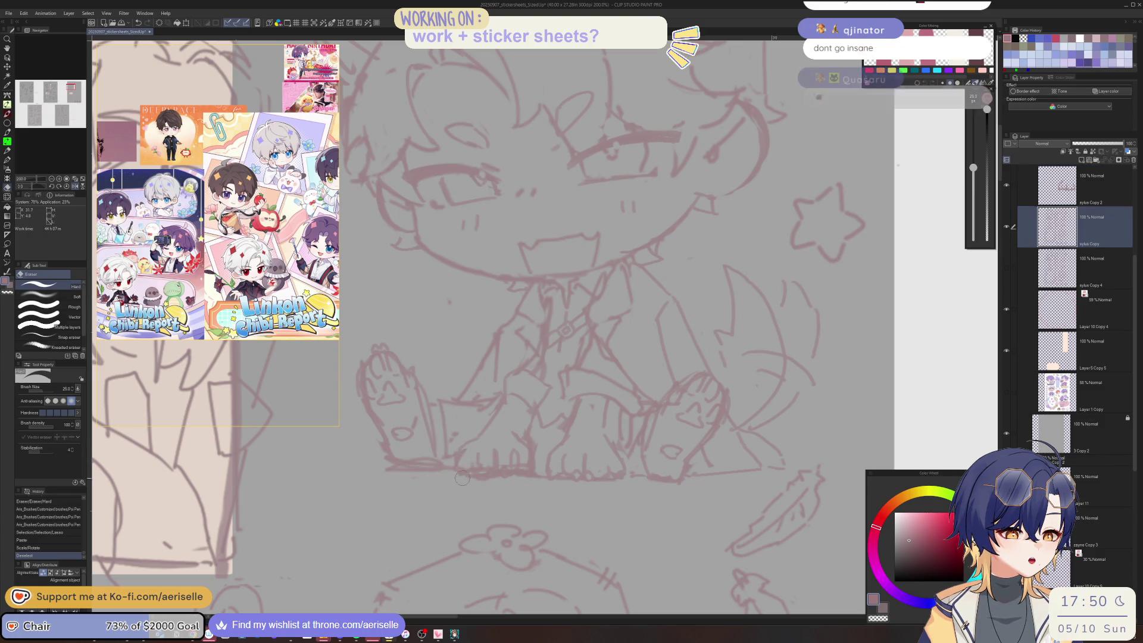
pyautogui.click(530, 466)
pyautogui.keyDown('ctrl'); pyautogui.keyDown('shift'); pyautogui.click(535, 459); pyautogui.keyUp('shift'); pyautogui.keyUp('ctrl')
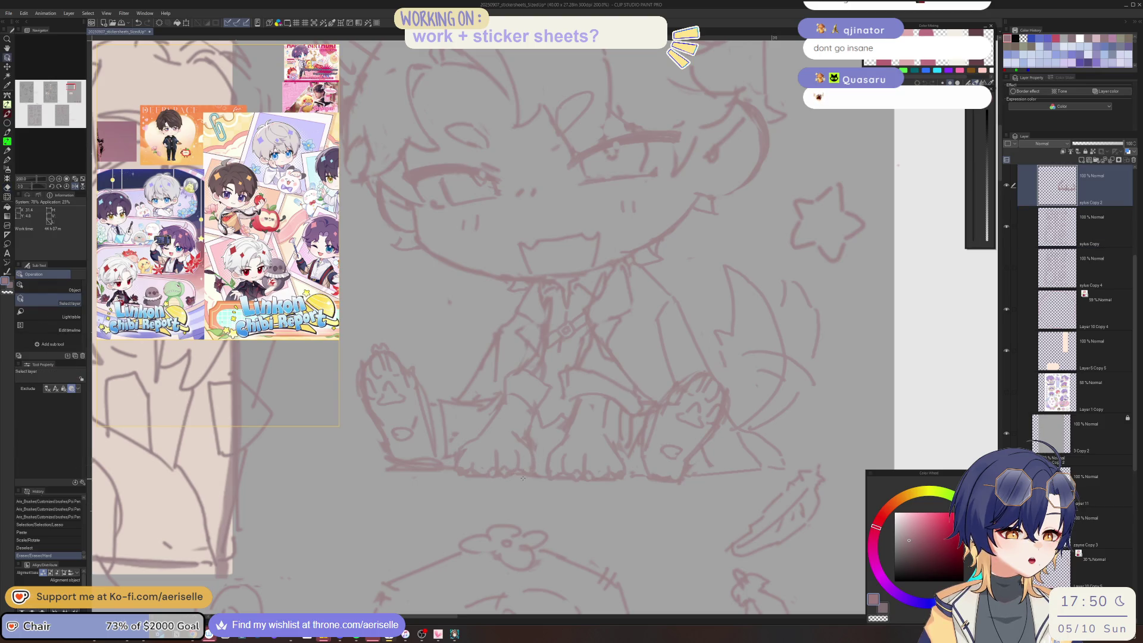
# - Add a pen stroke and erase a stray line on the first chibi's sketch layers
pyautogui.scroll(-4, 523, 478)
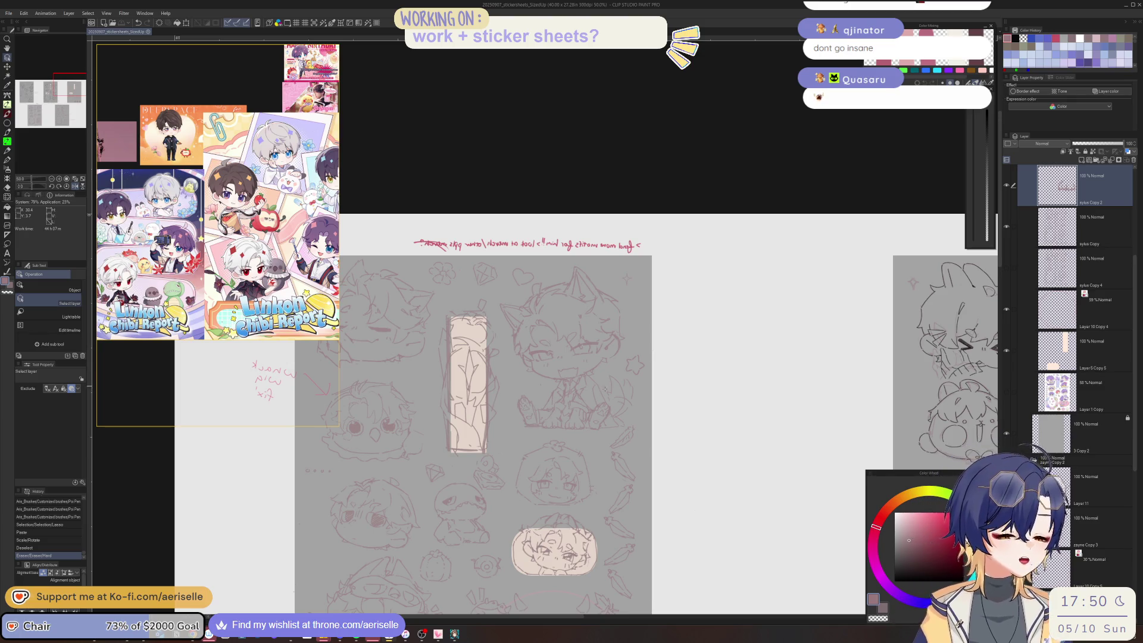
pyautogui.scroll(4, 605, 389)
pyautogui.click(683, 334)
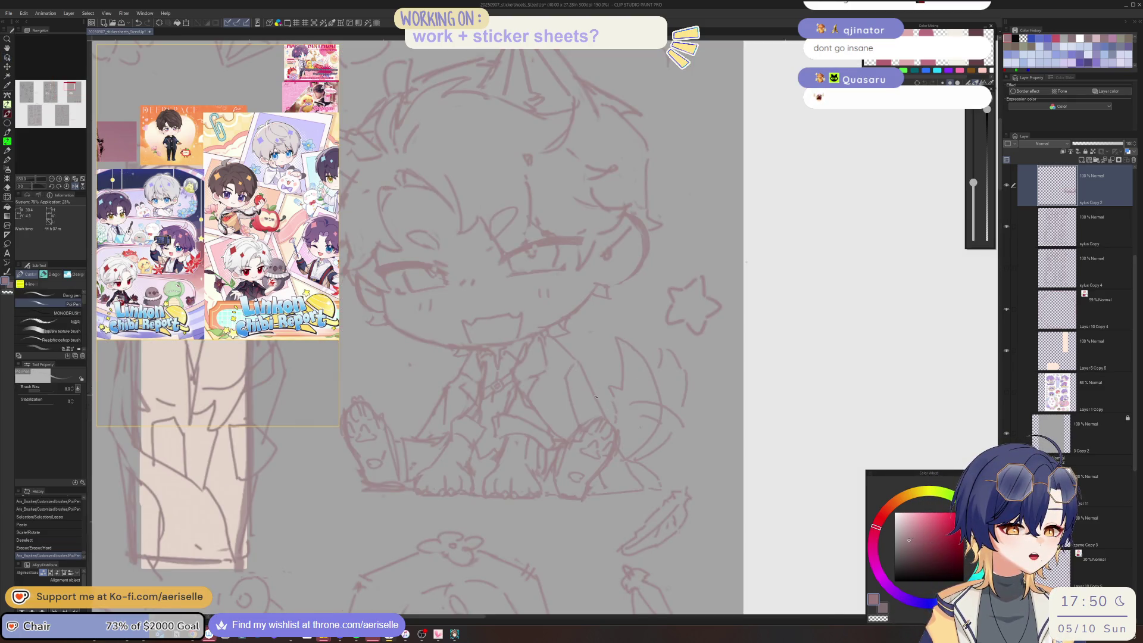
pyautogui.scroll(-1, 597, 427)
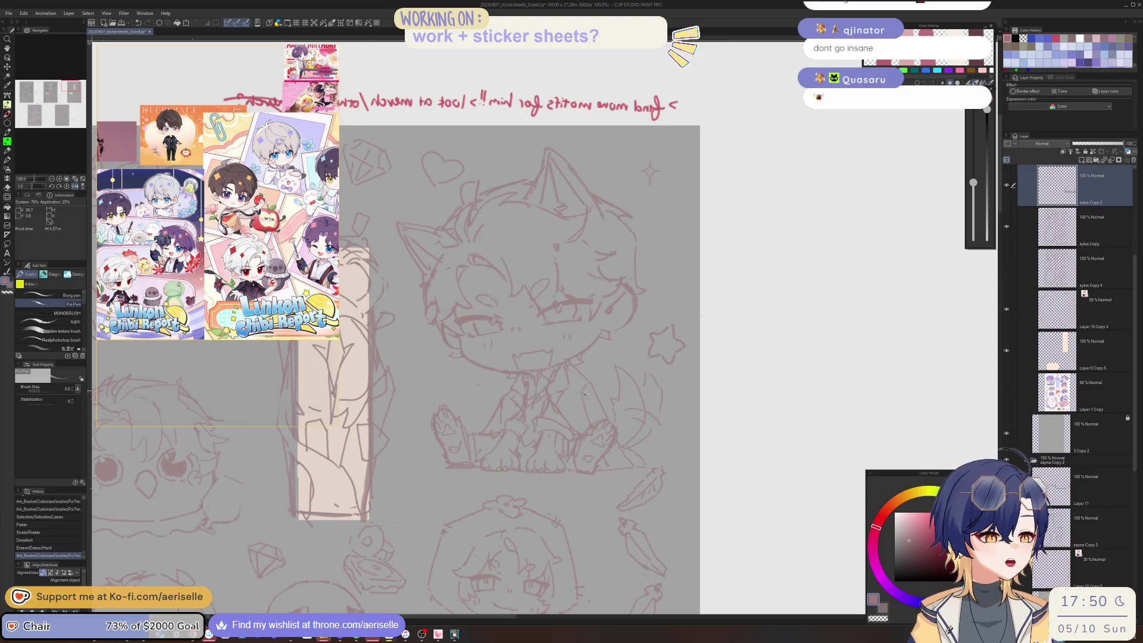
pyautogui.scroll(2, 585, 405)
pyautogui.press('e')
pyautogui.hotkey('alt', '[')
pyautogui.press('p')
pyautogui.moveTo(586, 402)
pyautogui.mouseDown()
pyautogui.moveTo(593, 377)
pyautogui.moveTo(585, 399)
pyautogui.mouseUp()
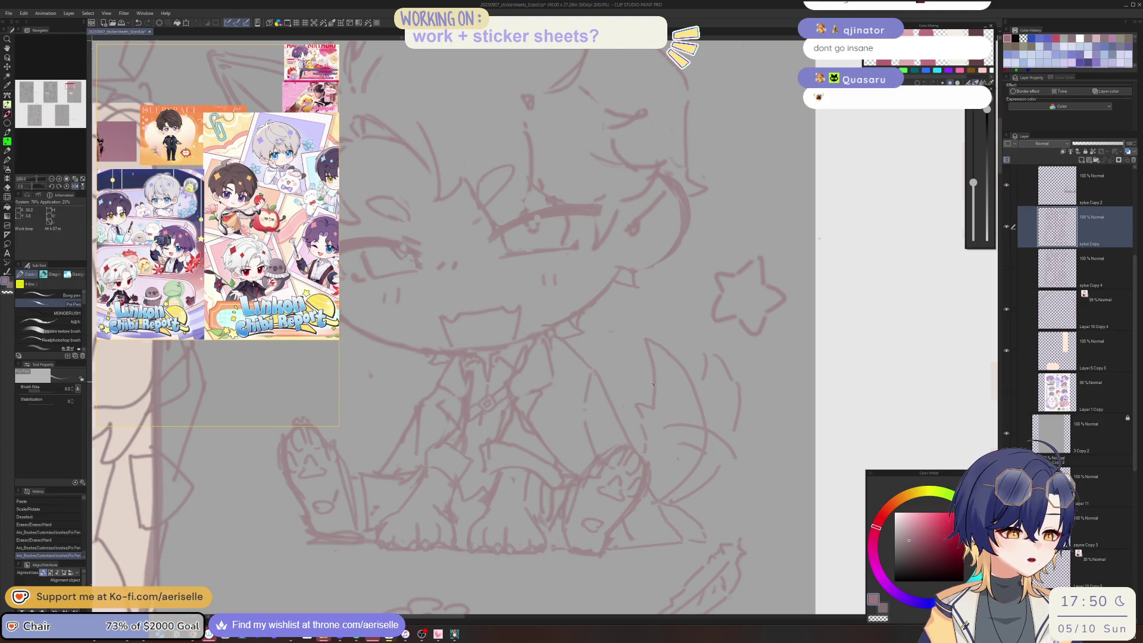
pyautogui.scroll(1, 654, 392)
pyautogui.scroll(-1, 655, 392)
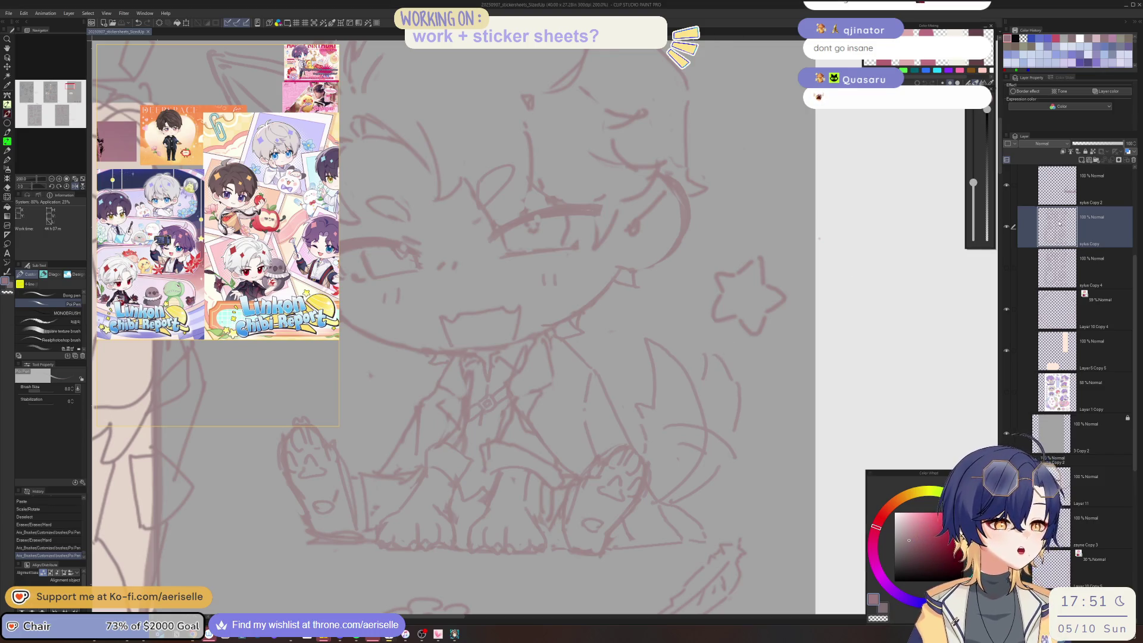
# - Zoom out to view the whole sticker sheet and the notes above it
pyautogui.scroll(-1, 598, 449)
pyautogui.scroll(-3, 598, 450)
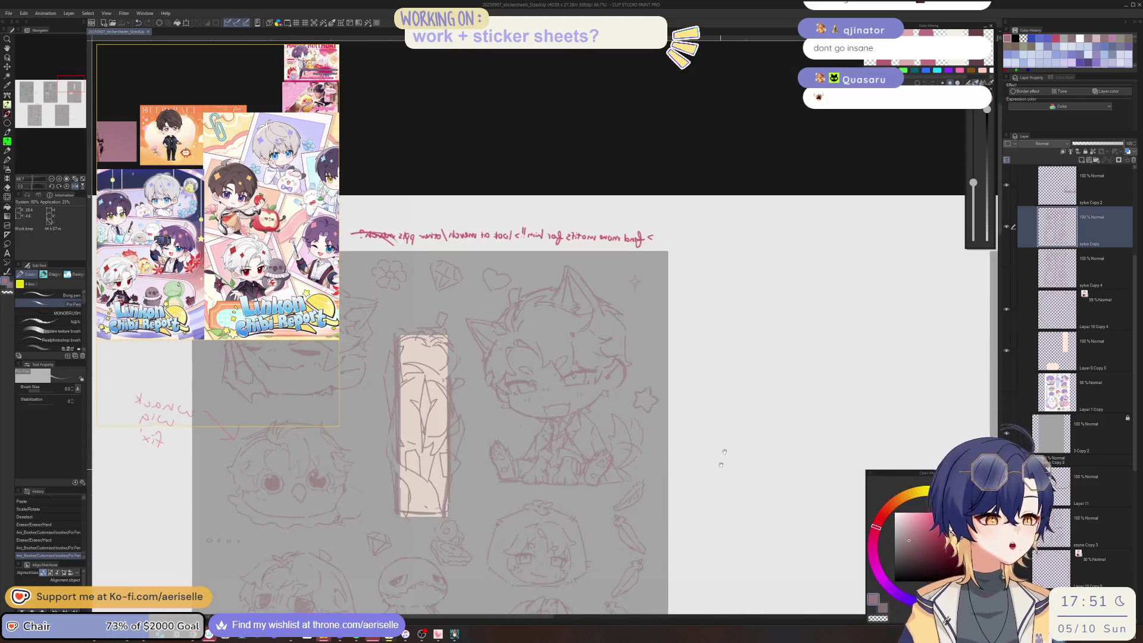
pyautogui.moveTo(773, 403)
pyautogui.mouseDown()
pyautogui.moveTo(758, 472)
pyautogui.moveTo(782, 472)
pyautogui.mouseUp()
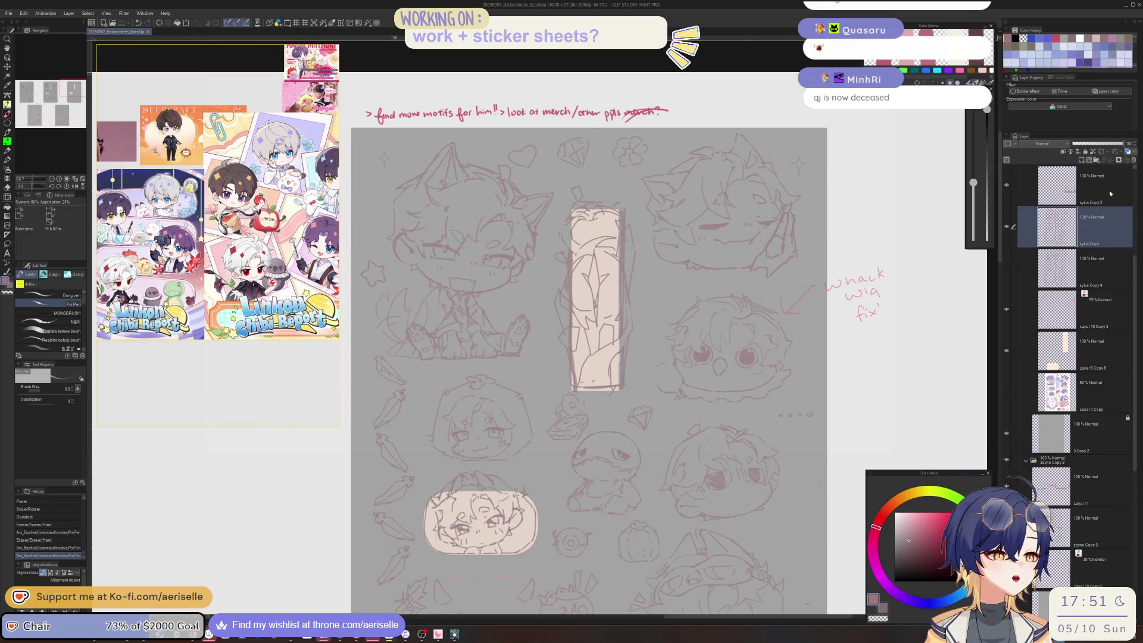
# - Merge the pasted foot into the sketch and switch to Layer 5 with the inking brush
pyautogui.hotkey('ctrl', 'e')
pyautogui.scroll(3, 1113, 250)
pyautogui.click(1103, 232)
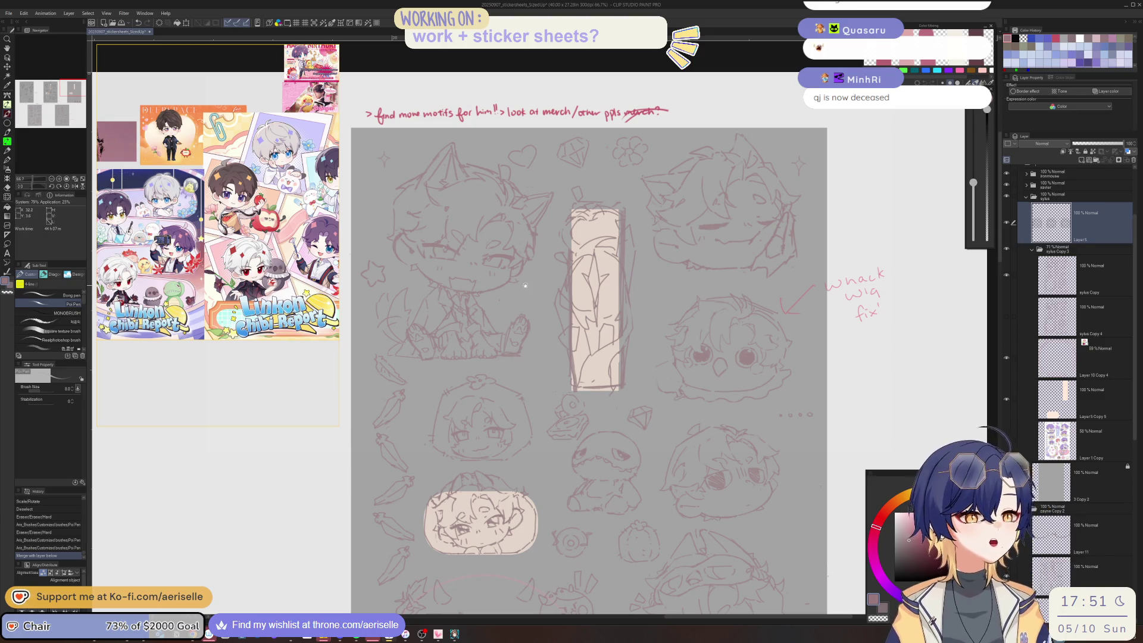
pyautogui.click(67, 312)
pyautogui.moveTo(595, 423)
pyautogui.mouseDown()
pyautogui.moveTo(699, 561)
pyautogui.moveTo(736, 573)
pyautogui.mouseUp()
# - Ink and thicken a bold black upper lash line over the first eye, redoing bad strokes
pyautogui.scroll(10, 577, 489)
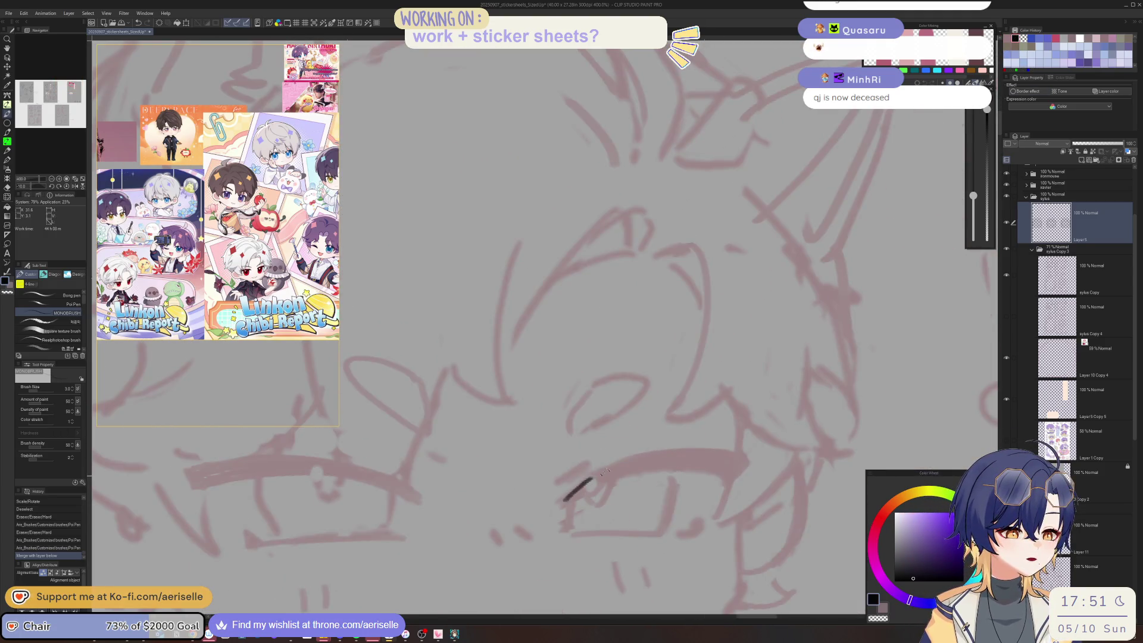
pyautogui.press('-')
pyautogui.hotkey('ctrl', 'z')
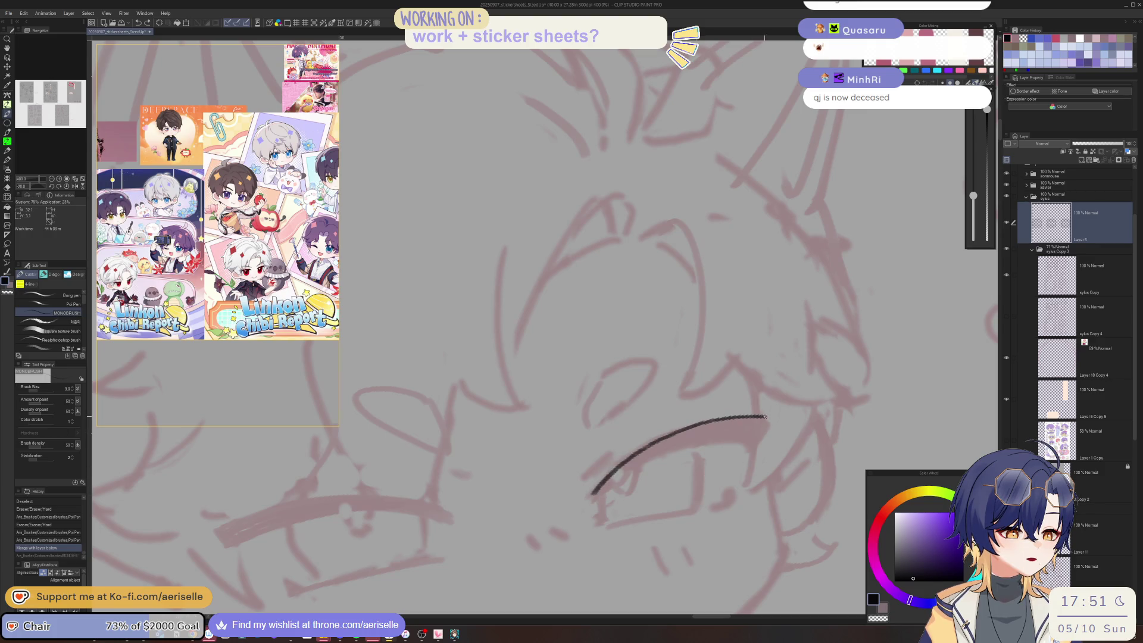
pyautogui.press('-')
pyautogui.hotkey('ctrl', 'z')
pyautogui.moveTo(603, 493)
pyautogui.mouseDown()
pyautogui.moveTo(621, 468)
pyautogui.moveTo(734, 403)
pyautogui.moveTo(775, 416)
pyautogui.mouseUp()
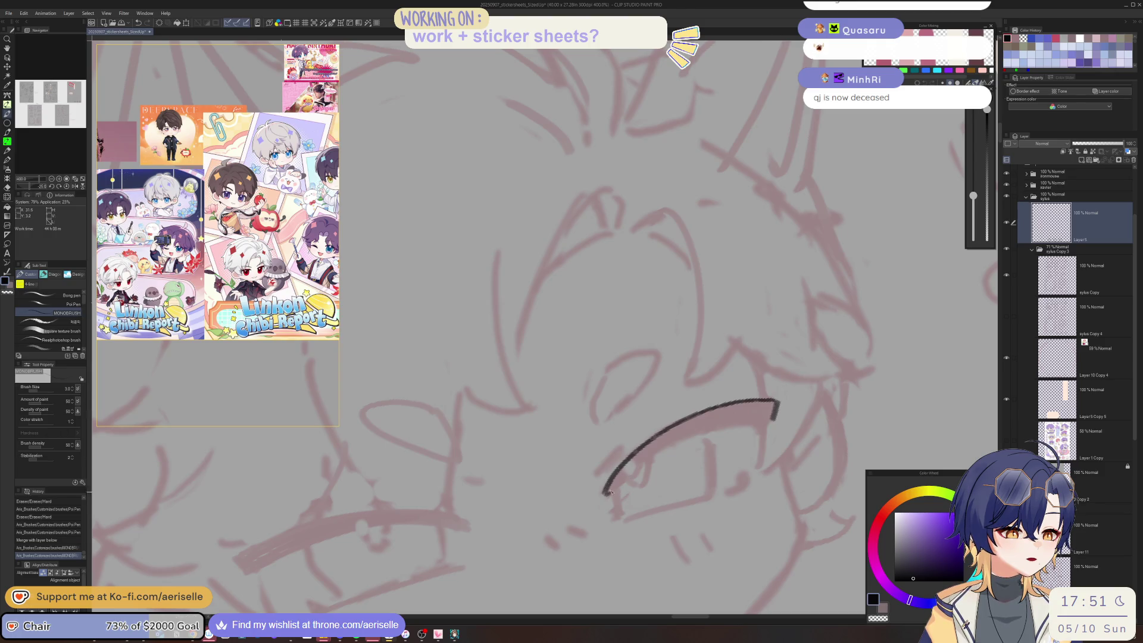
pyautogui.hotkey('ctrl', 'z')
pyautogui.moveTo(611, 491); pyautogui.dragTo(774, 418)
pyautogui.hotkey('ctrl', 'z')
pyautogui.moveTo(607, 493)
pyautogui.mouseDown()
pyautogui.moveTo(646, 462)
pyautogui.moveTo(773, 418)
pyautogui.mouseUp()
pyautogui.moveTo(616, 480)
pyautogui.mouseDown()
pyautogui.moveTo(733, 419)
pyautogui.moveTo(713, 415)
pyautogui.moveTo(770, 410)
pyautogui.moveTo(702, 419)
pyautogui.moveTo(773, 408)
pyautogui.moveTo(667, 439)
pyautogui.moveTo(745, 385)
pyautogui.mouseUp()
# - Ink and thicken the other eye's upper eyelid line, then rotate the view back upright
pyautogui.hotkey('ctrl', '-')
pyautogui.scroll(2, 613, 426)
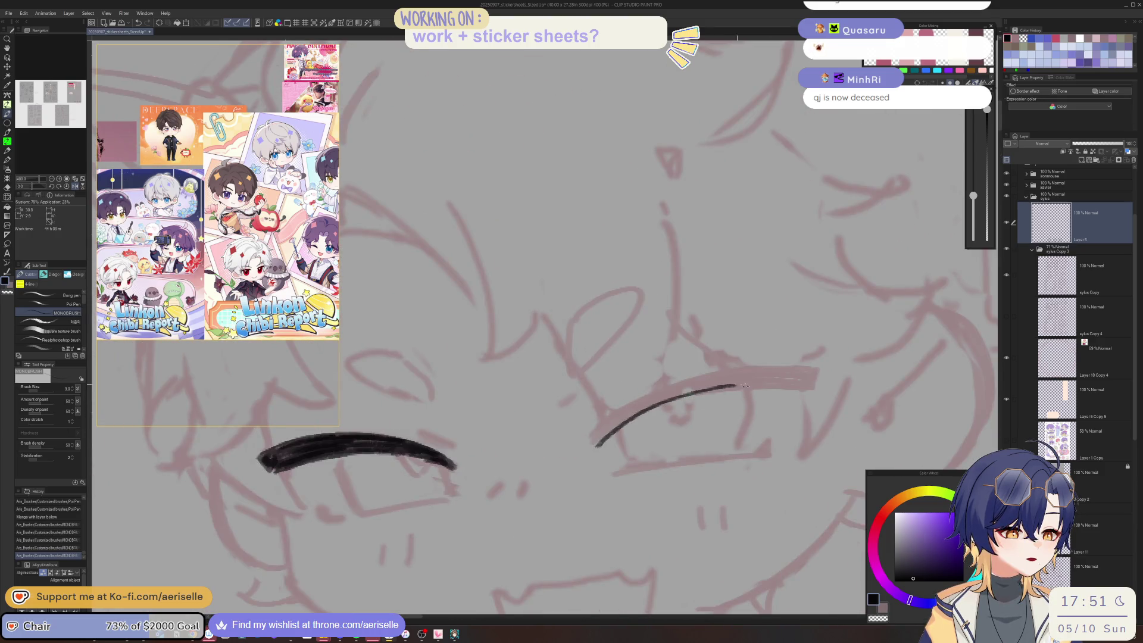
pyautogui.moveTo(598, 440)
pyautogui.mouseDown()
pyautogui.moveTo(723, 365)
pyautogui.moveTo(800, 359)
pyautogui.moveTo(808, 386)
pyautogui.mouseUp()
pyautogui.moveTo(613, 430)
pyautogui.mouseDown()
pyautogui.moveTo(723, 374)
pyautogui.moveTo(756, 373)
pyautogui.mouseUp()
pyautogui.press('-')
pyautogui.moveTo(721, 408); pyautogui.dragTo(678, 446)
pyautogui.moveTo(586, 431)
pyautogui.mouseDown()
pyautogui.moveTo(720, 376)
pyautogui.moveTo(702, 366)
pyautogui.mouseUp()
pyautogui.moveTo(633, 397); pyautogui.dragTo(724, 363)
pyautogui.moveTo(658, 381)
pyautogui.mouseDown()
pyautogui.moveTo(727, 359)
pyautogui.moveTo(716, 381)
pyautogui.mouseUp()
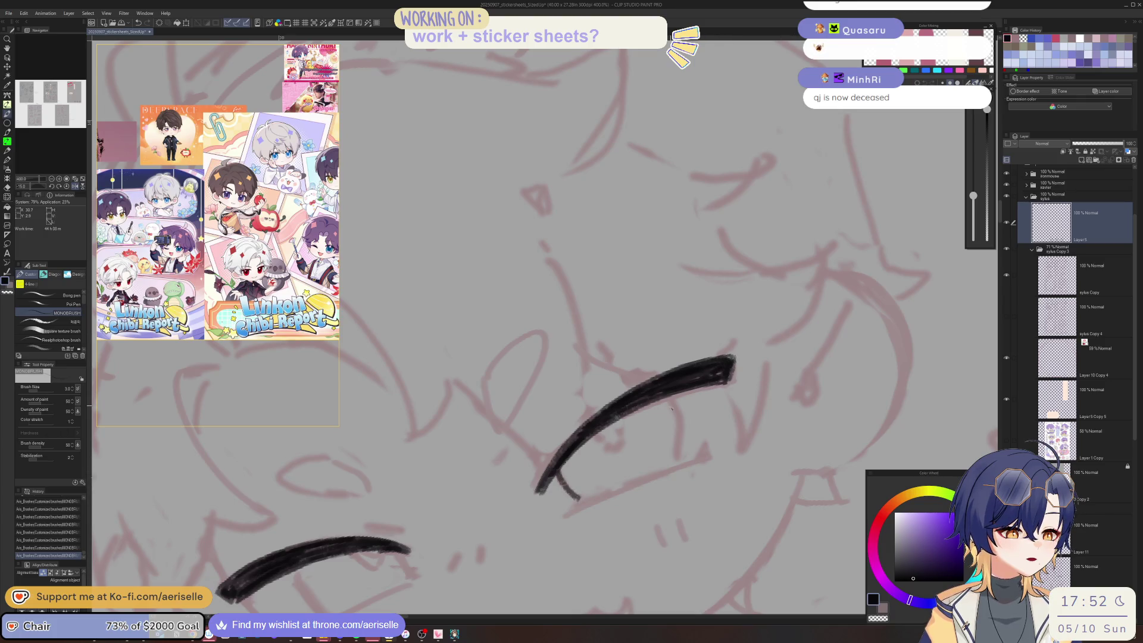
pyautogui.moveTo(678, 440)
pyautogui.mouseDown()
pyautogui.moveTo(631, 471)
pyautogui.moveTo(583, 476)
pyautogui.mouseUp()
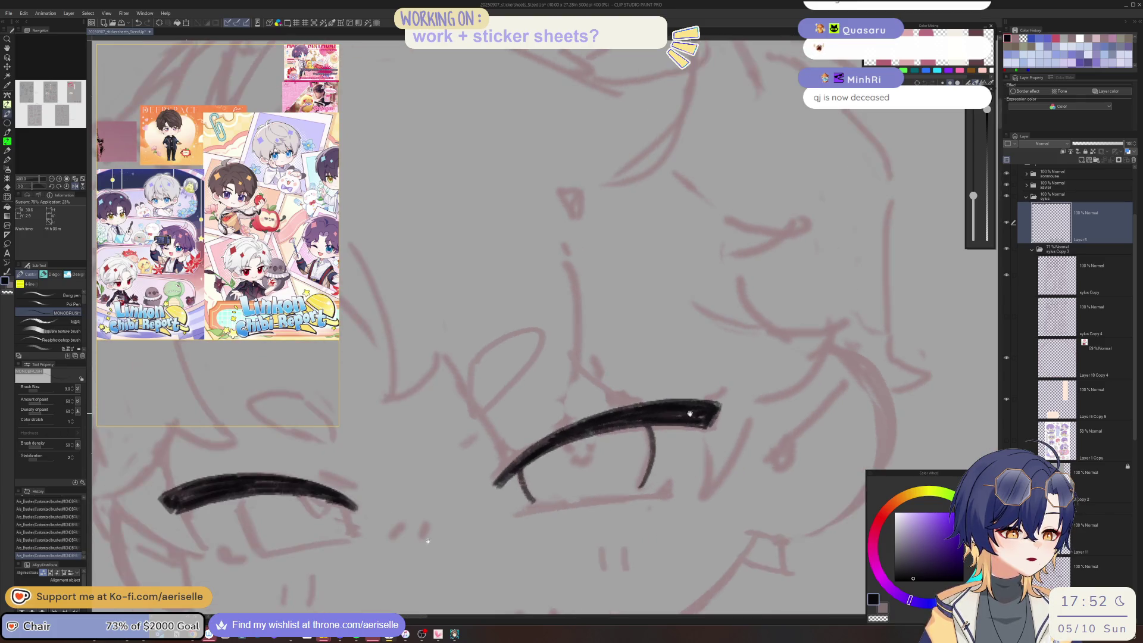
pyautogui.moveTo(404, 459); pyautogui.dragTo(634, 398)
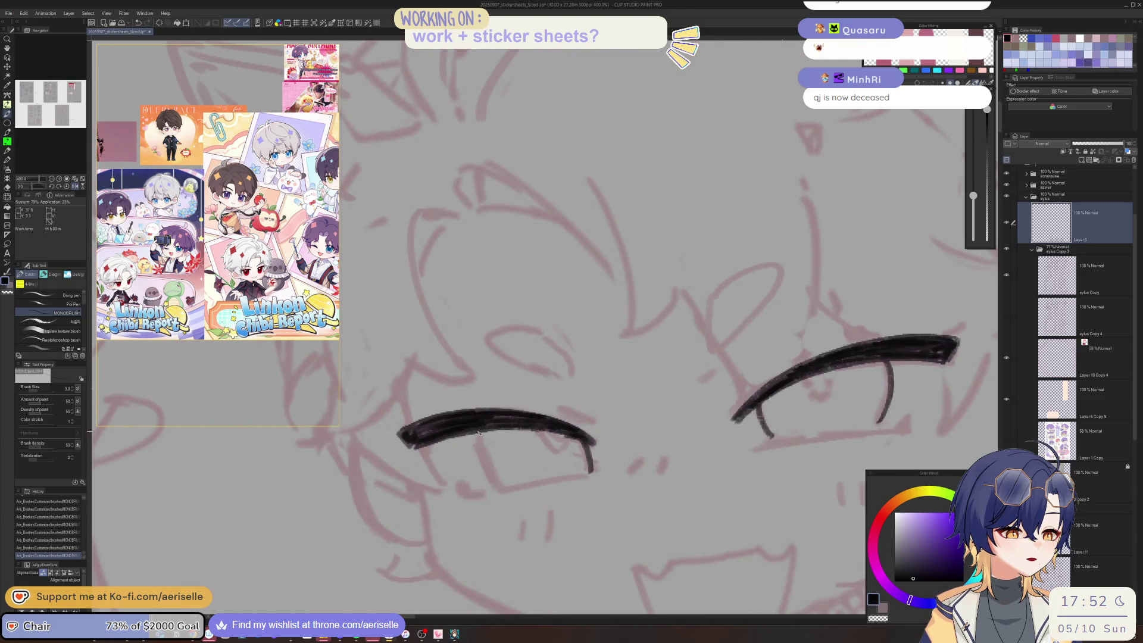
# - Rotate and zoom the view onto the eyes, then ink the oval curve above the left eye
pyautogui.scroll(-3, 486, 464)
pyautogui.moveTo(486, 463); pyautogui.dragTo(679, 380)
pyautogui.scroll(3, 678, 383)
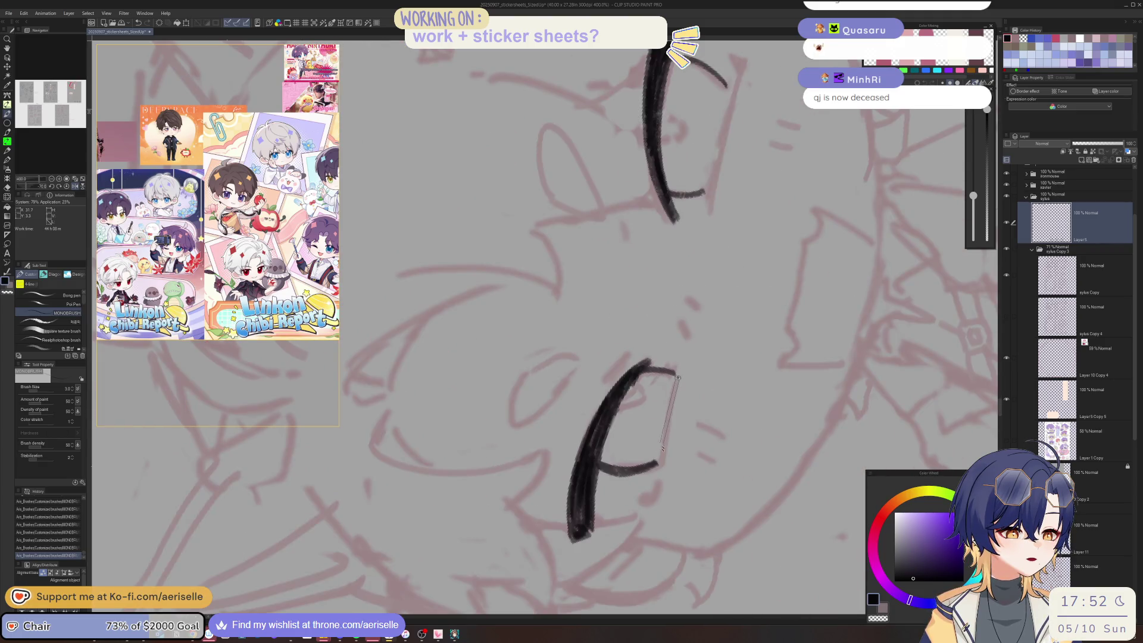
pyautogui.moveTo(663, 448)
pyautogui.mouseDown()
pyautogui.moveTo(722, 410)
pyautogui.moveTo(666, 453)
pyautogui.mouseUp()
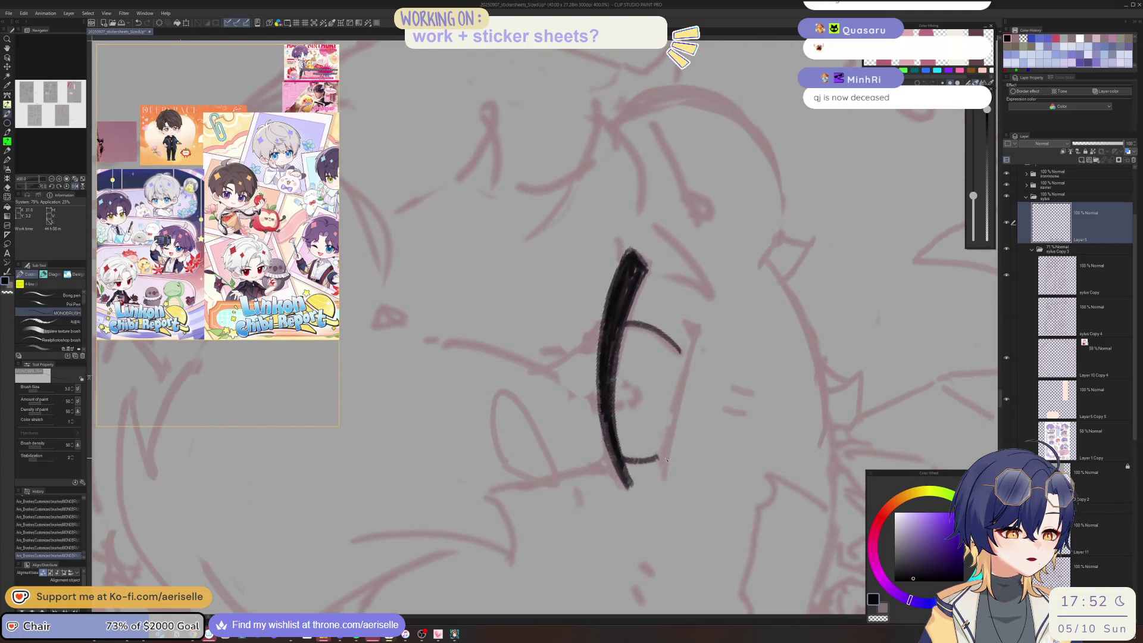
pyautogui.hotkey('ctrl', 'shift', '0')
pyautogui.scroll(-5, 709, 468)
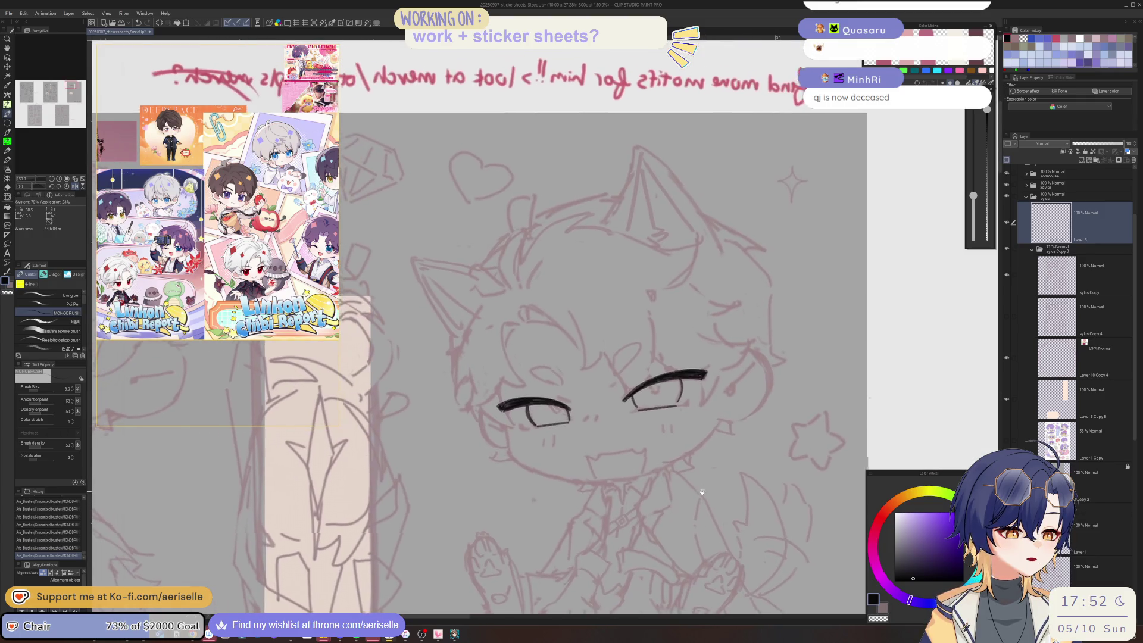
pyautogui.scroll(4, 496, 461)
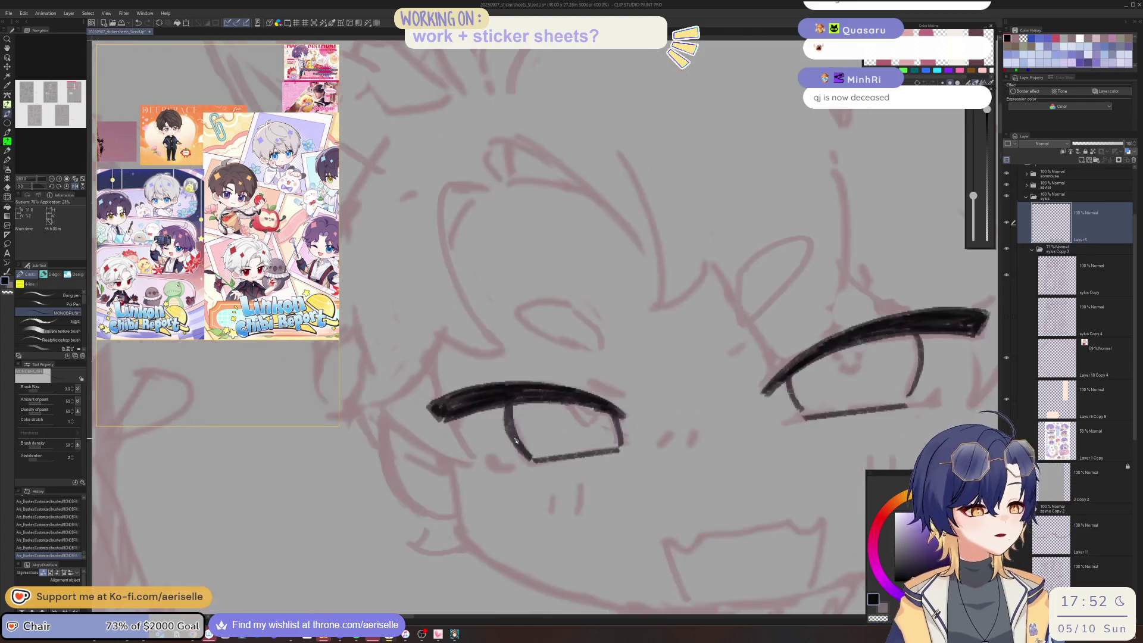
pyautogui.scroll(-4, 497, 461)
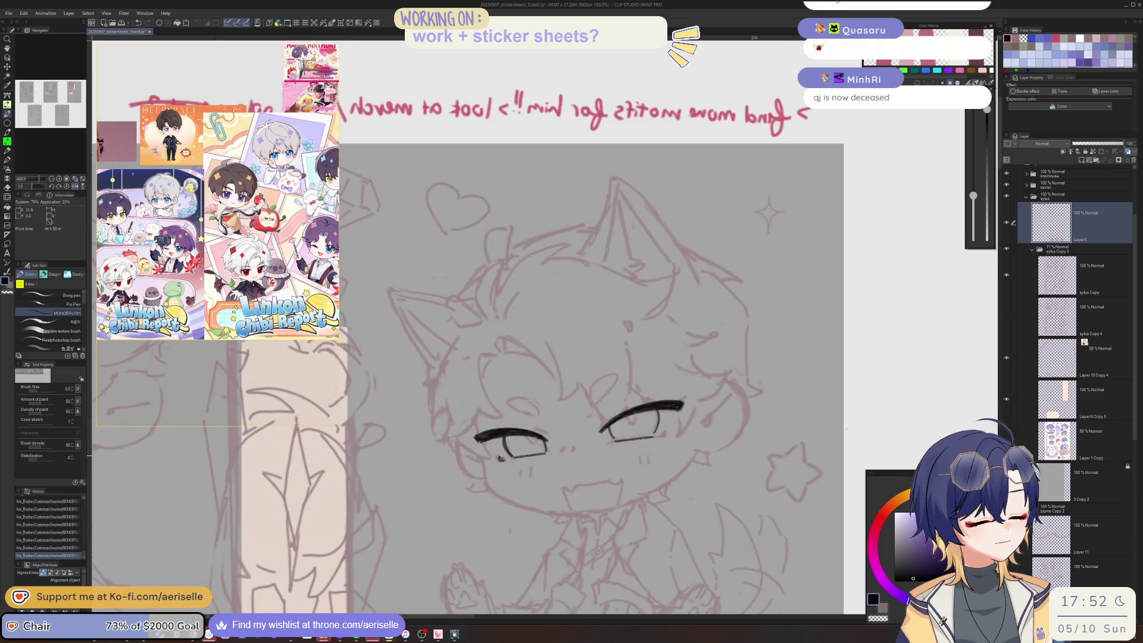
pyautogui.scroll(4, 663, 439)
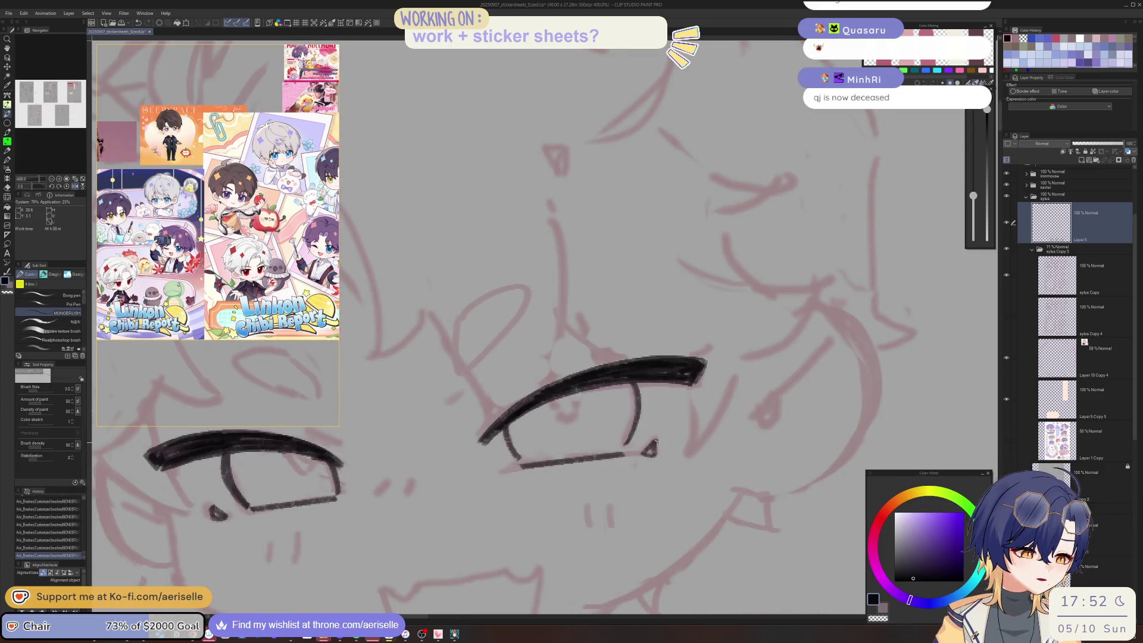
pyautogui.scroll(-4, 655, 442)
pyautogui.scroll(1, 621, 452)
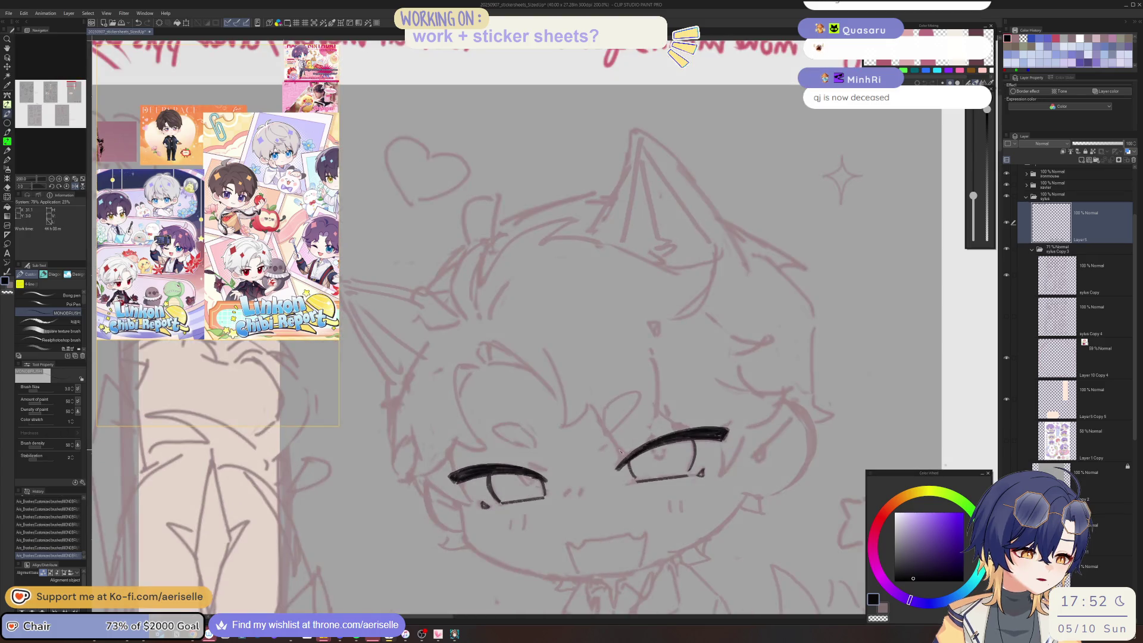
pyautogui.moveTo(619, 451)
pyautogui.mouseDown()
pyautogui.moveTo(643, 424)
pyautogui.moveTo(644, 365)
pyautogui.mouseUp()
pyautogui.scroll(3, 646, 423)
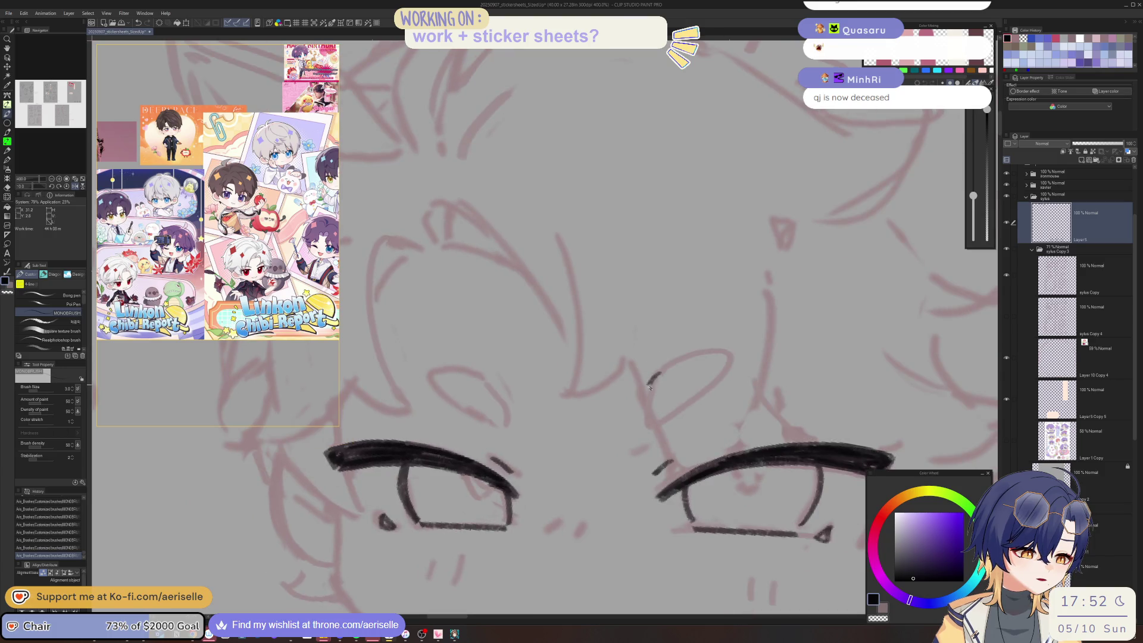
pyautogui.moveTo(664, 370)
pyautogui.mouseDown()
pyautogui.moveTo(711, 351)
pyautogui.moveTo(716, 387)
pyautogui.mouseUp()
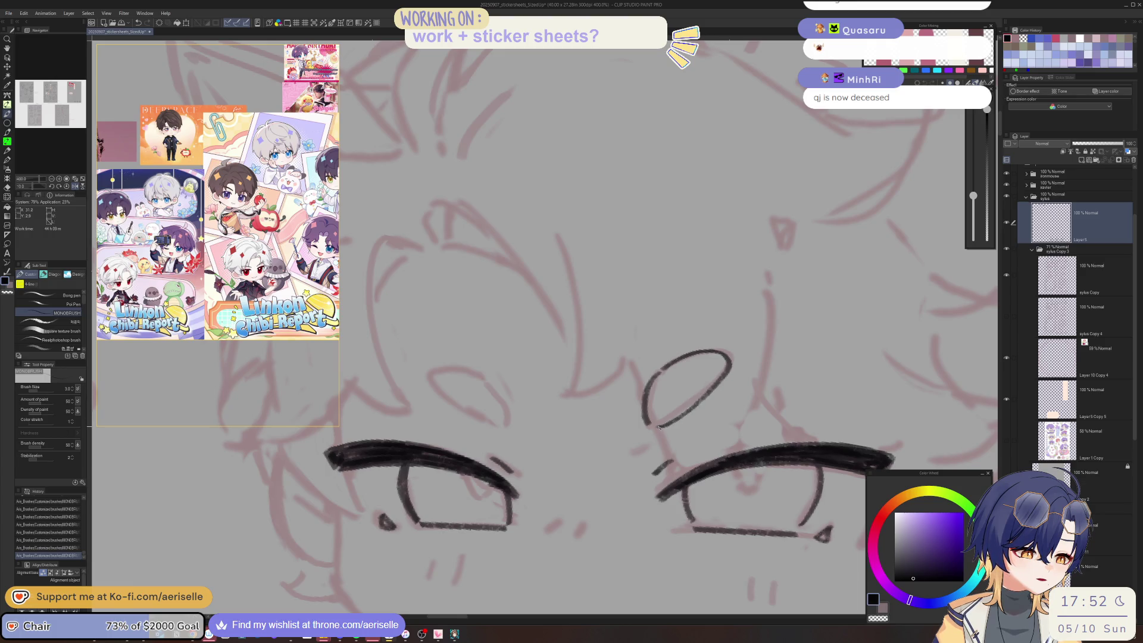
# - Rotate the view and ink the second oval brow and the cheek blush dashes
pyautogui.moveTo(659, 427); pyautogui.dragTo(656, 459)
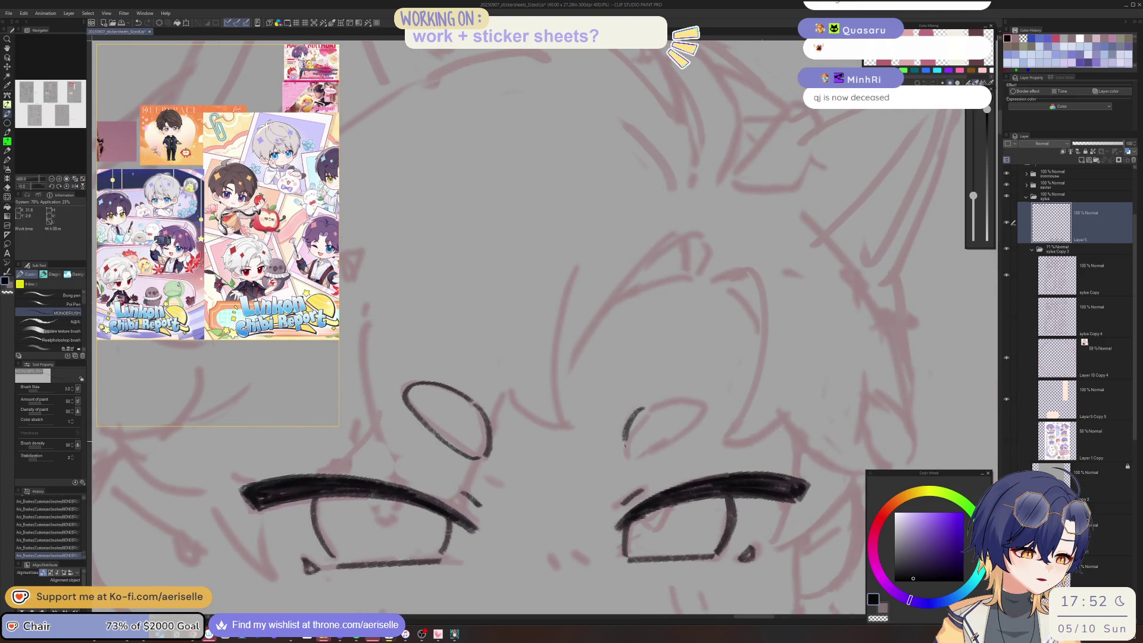
pyautogui.press('-')
pyautogui.moveTo(702, 375)
pyautogui.mouseDown()
pyautogui.moveTo(718, 394)
pyautogui.moveTo(672, 437)
pyautogui.mouseUp()
pyautogui.scroll(-4, 658, 444)
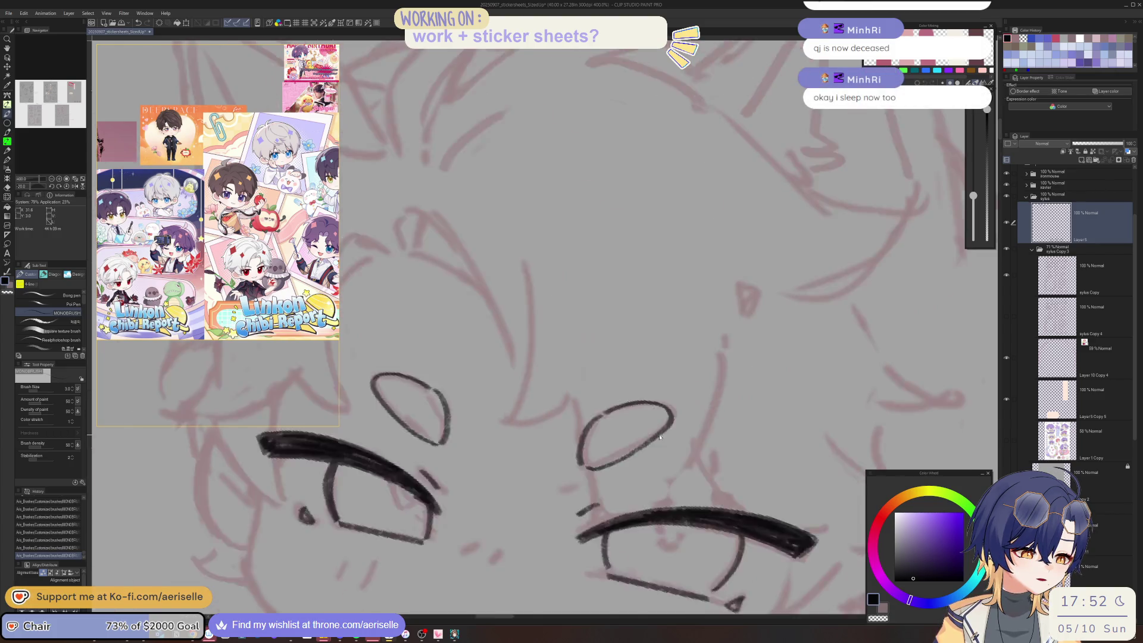
pyautogui.press('^')
pyautogui.press('^')
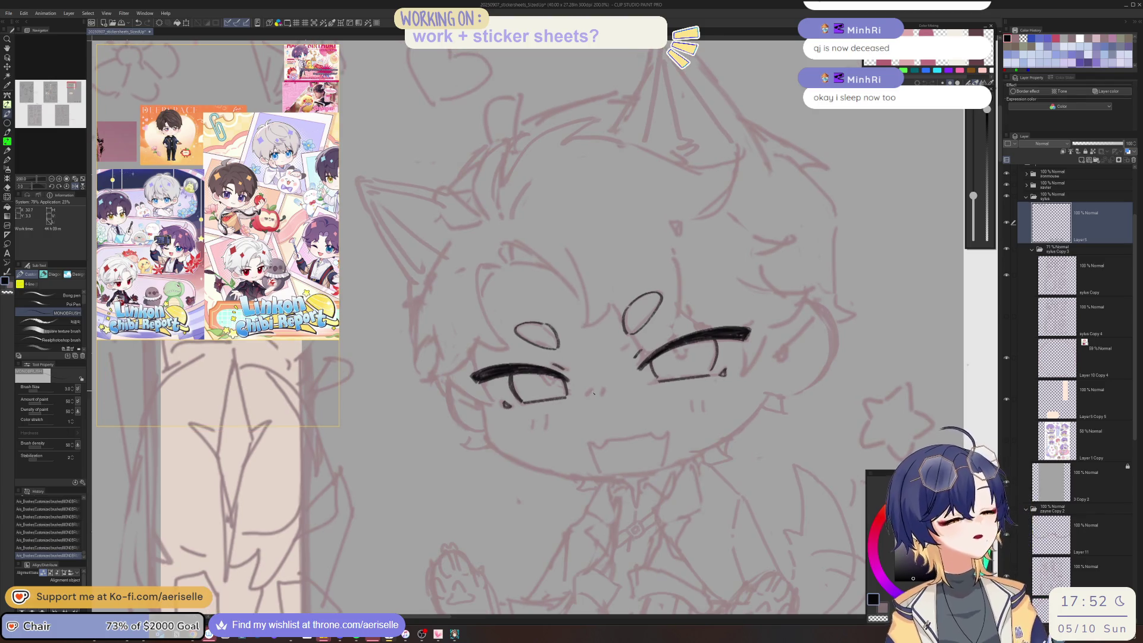
pyautogui.press('-')
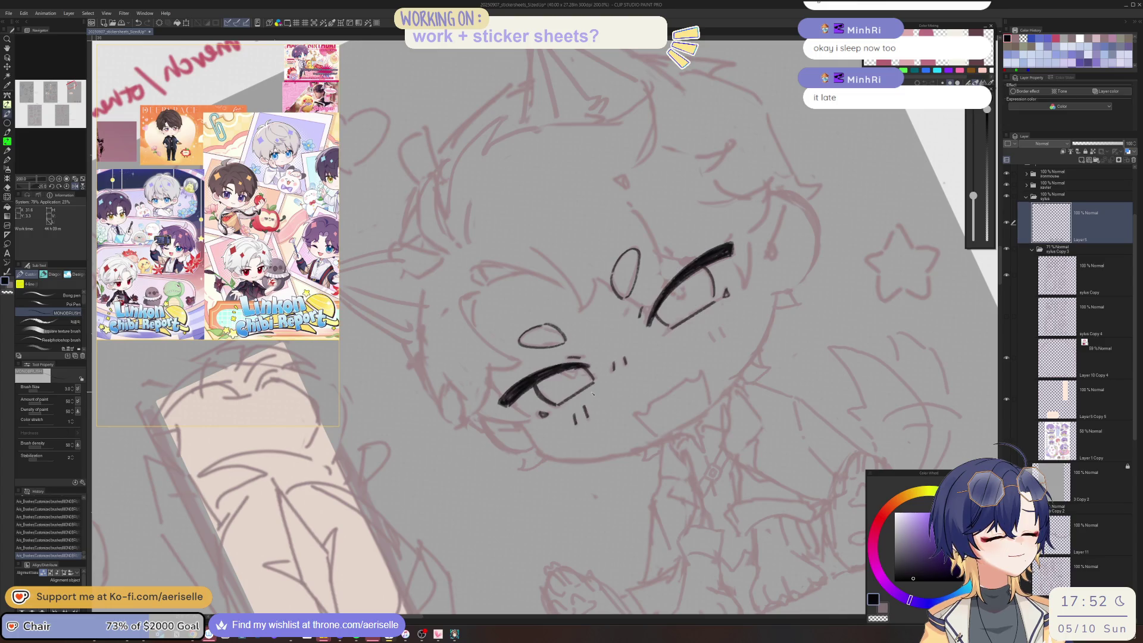
pyautogui.scroll(3, 593, 393)
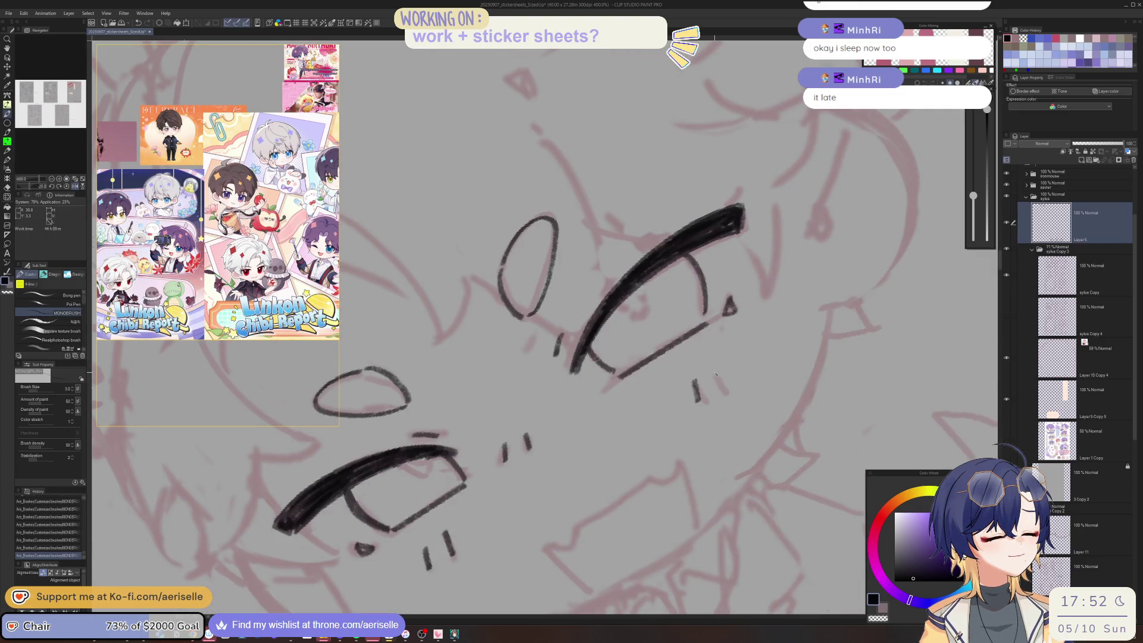
# - Reset the view rotation and draw the small mouth curve, undoing the first attempt
pyautogui.hotkey('ctrl', 'alt', '0')
pyautogui.scroll(4, 641, 453)
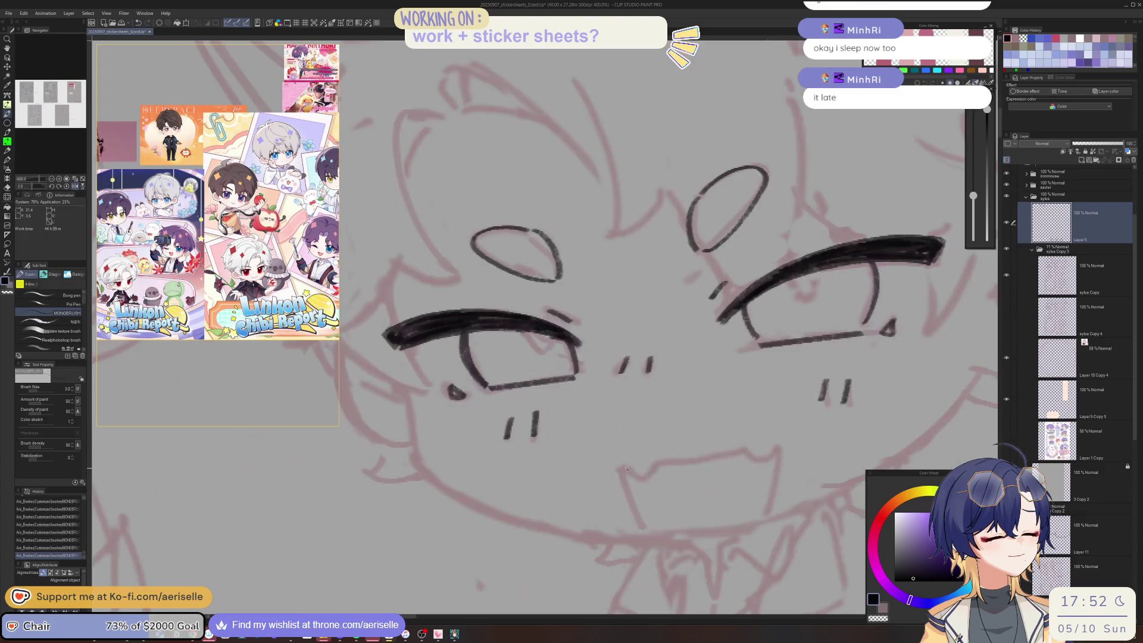
pyautogui.moveTo(619, 467)
pyautogui.mouseDown()
pyautogui.moveTo(642, 481)
pyautogui.moveTo(624, 467)
pyautogui.moveTo(685, 429)
pyautogui.moveTo(788, 297)
pyautogui.moveTo(542, 349)
pyautogui.moveTo(701, 446)
pyautogui.moveTo(662, 369)
pyautogui.mouseUp()
pyautogui.hotkey('ctrl', 'z')
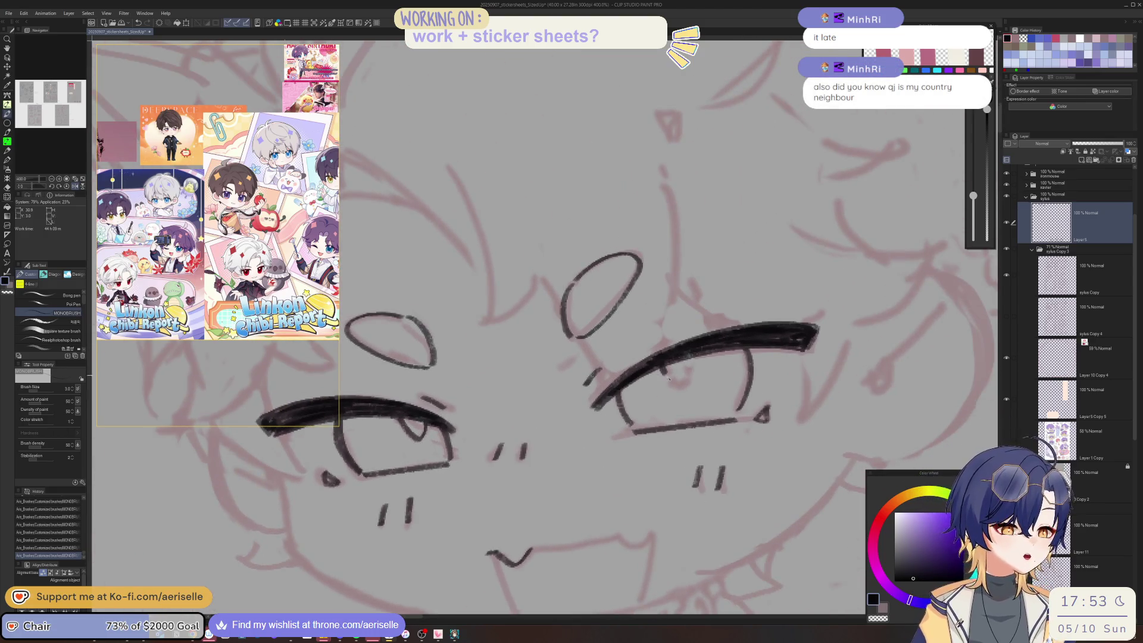
pyautogui.scroll(-2, 719, 428)
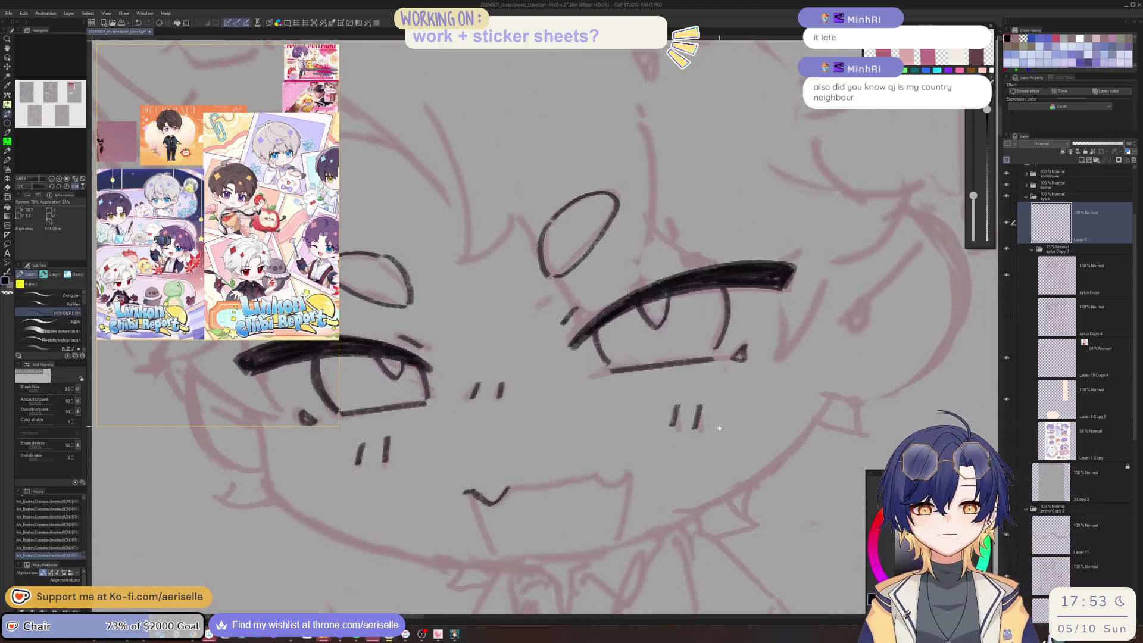
pyautogui.scroll(-1, 719, 428)
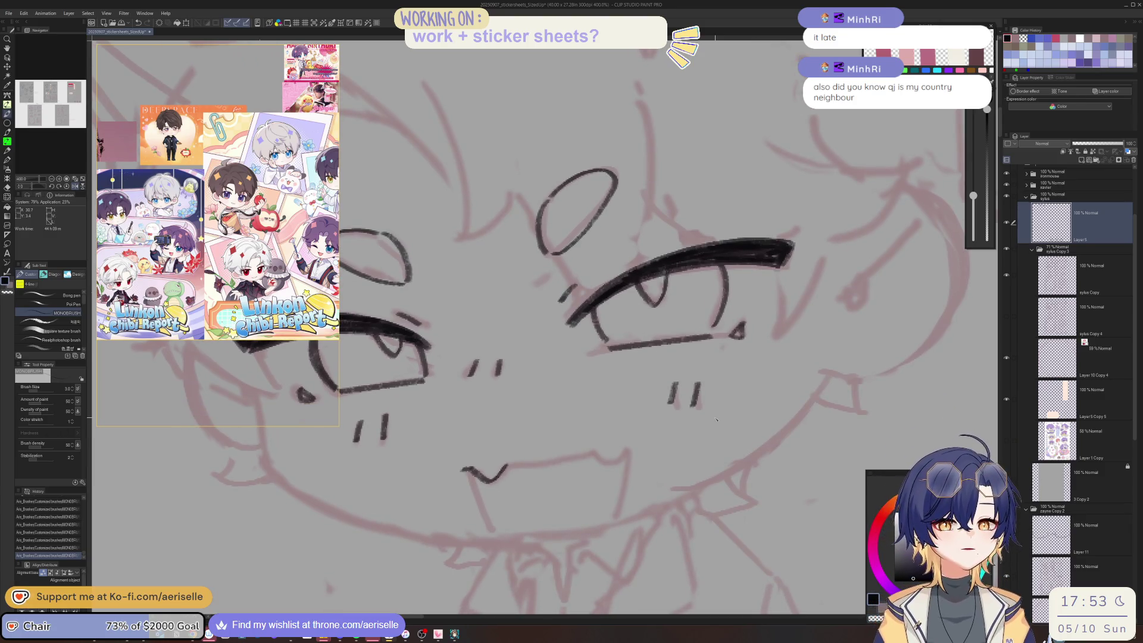
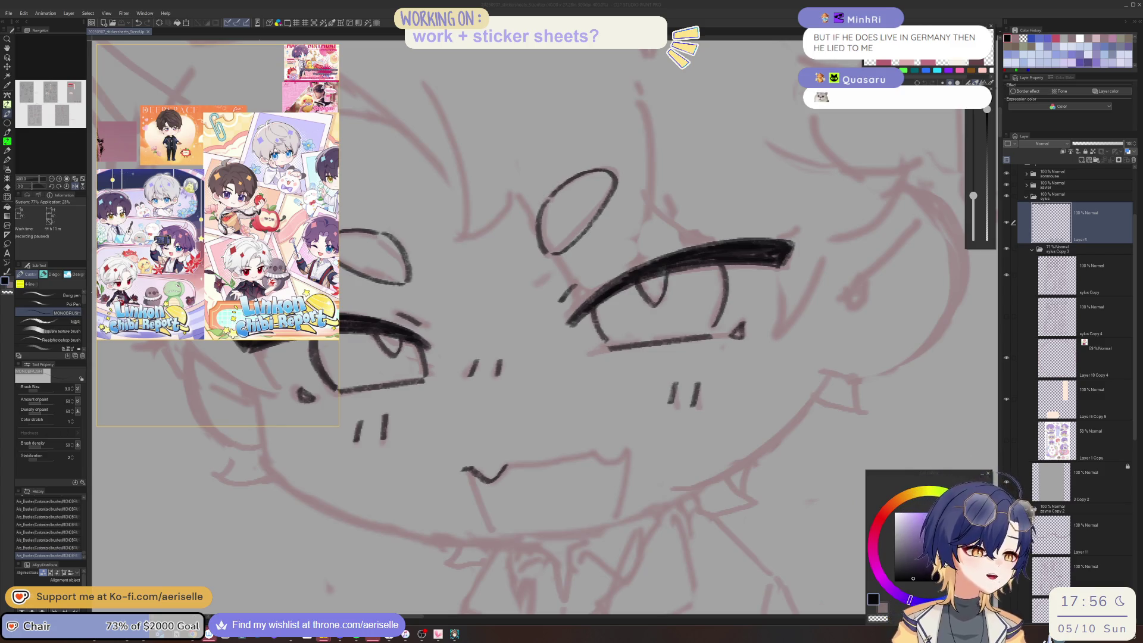
# - Rotate the canvas view back and forth until the face sits level
pyautogui.click(1071, 217)
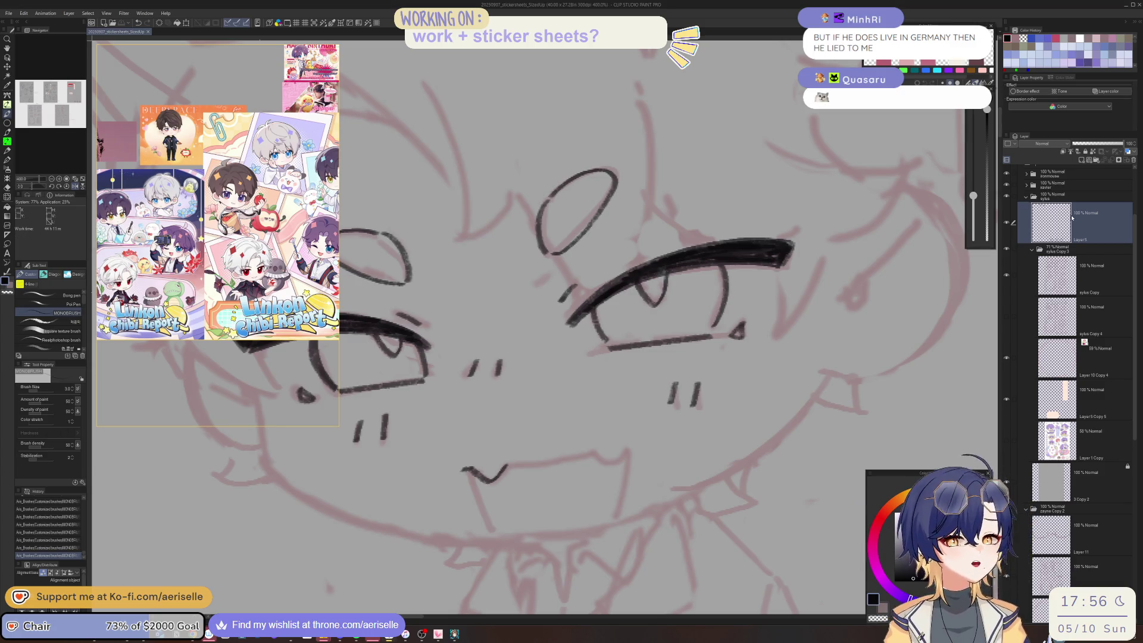
pyautogui.scroll(2, 1071, 217)
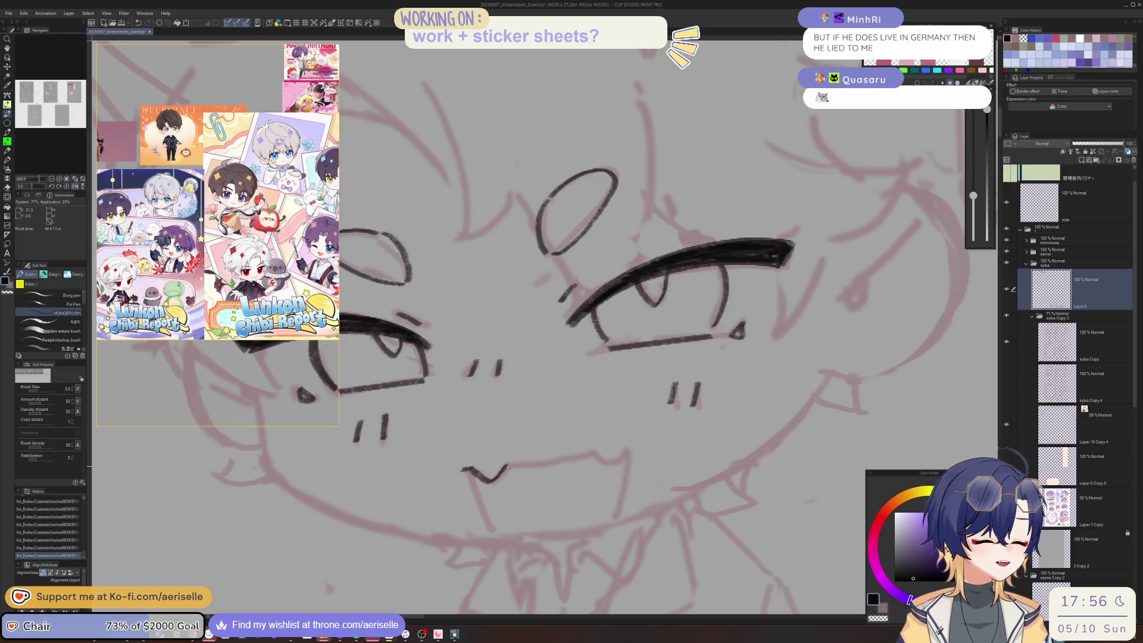
pyautogui.moveTo(512, 463); pyautogui.dragTo(415, 393)
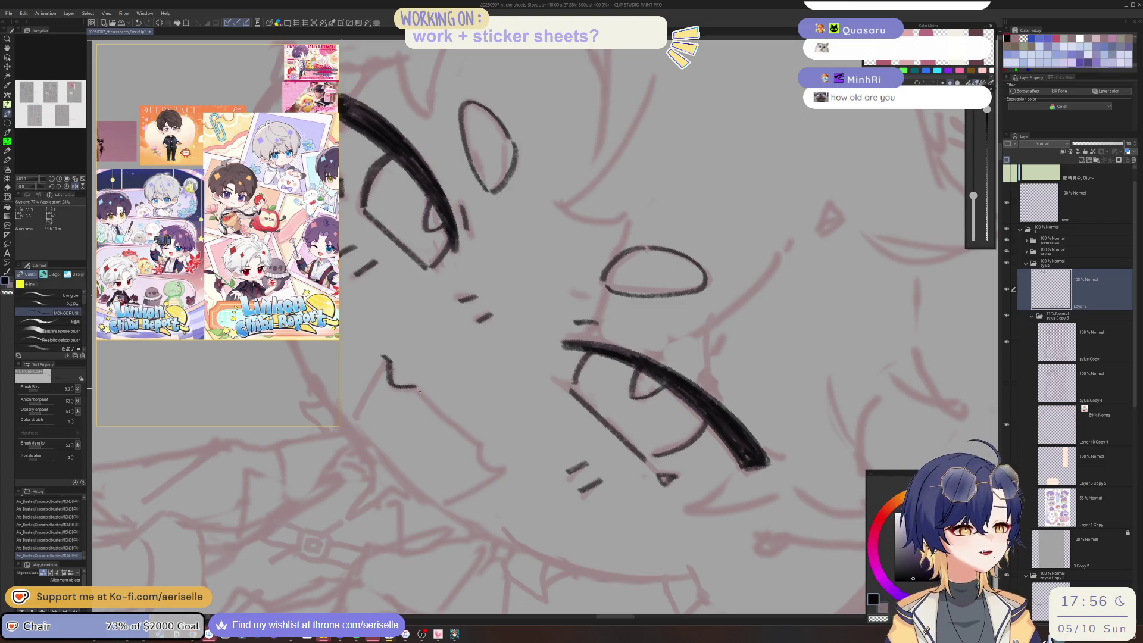
pyautogui.press('@')
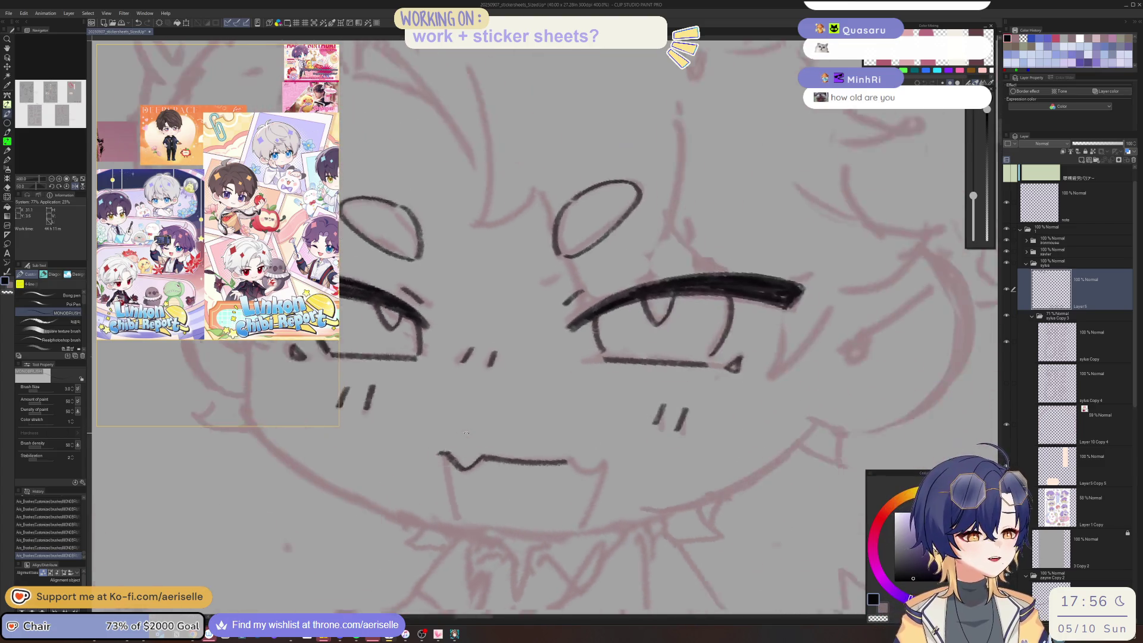
pyautogui.press('-')
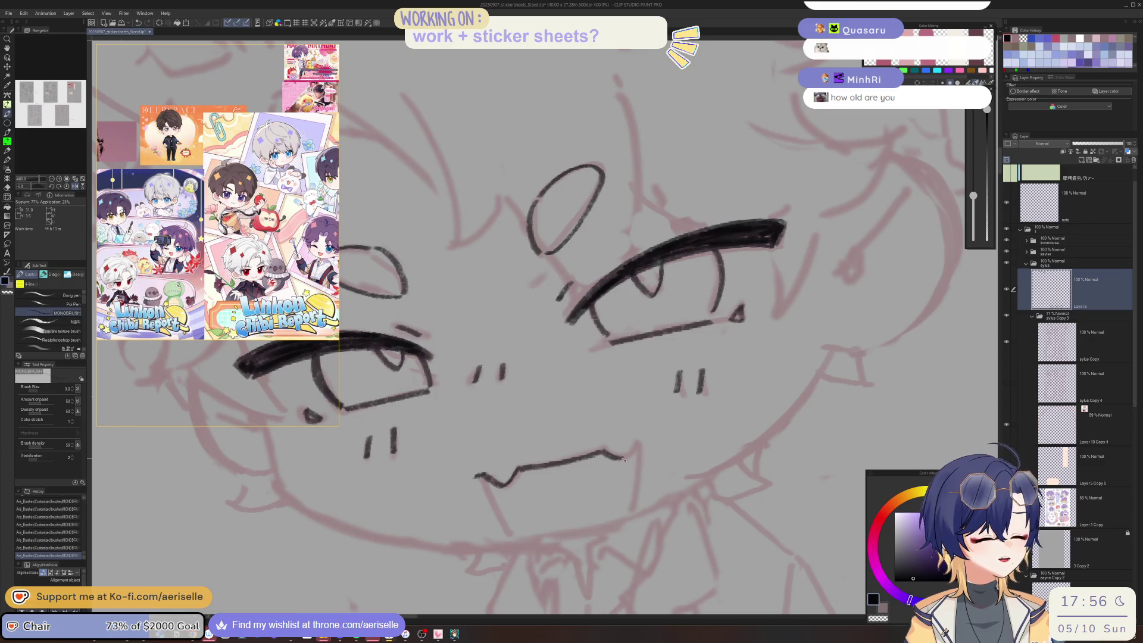
pyautogui.press('^')
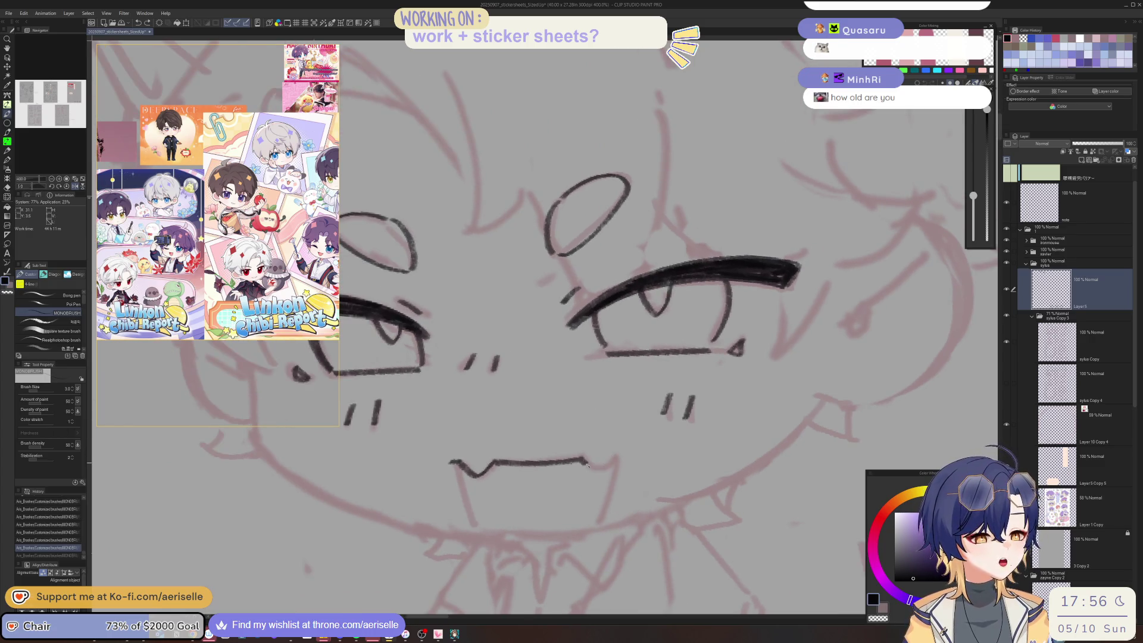
pyautogui.press('-')
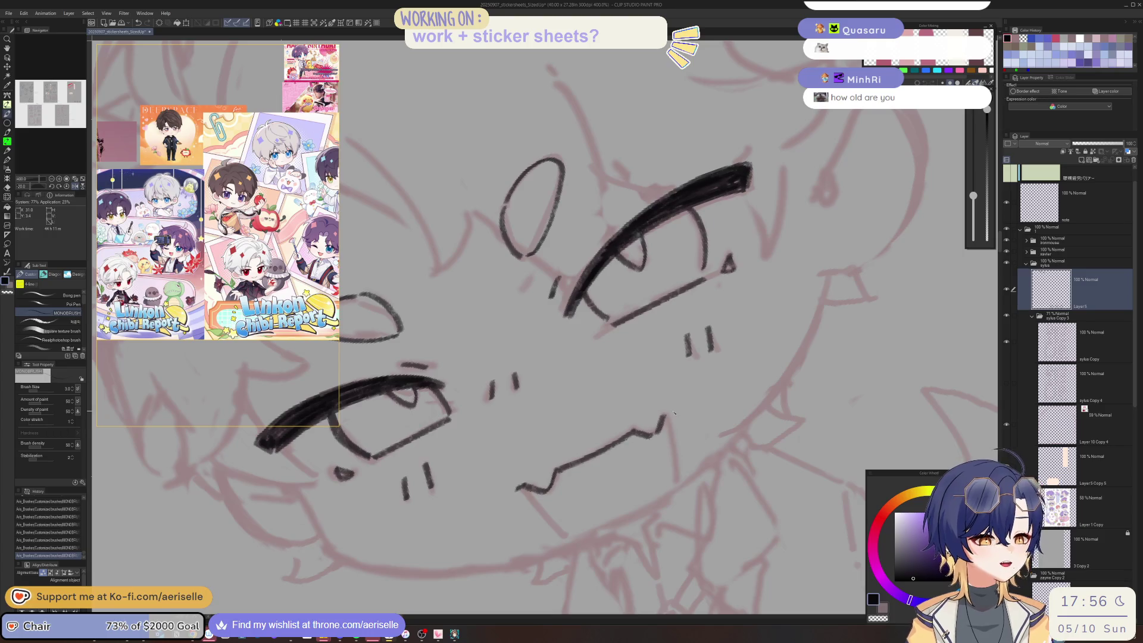
pyautogui.press('^')
pyautogui.press('-')
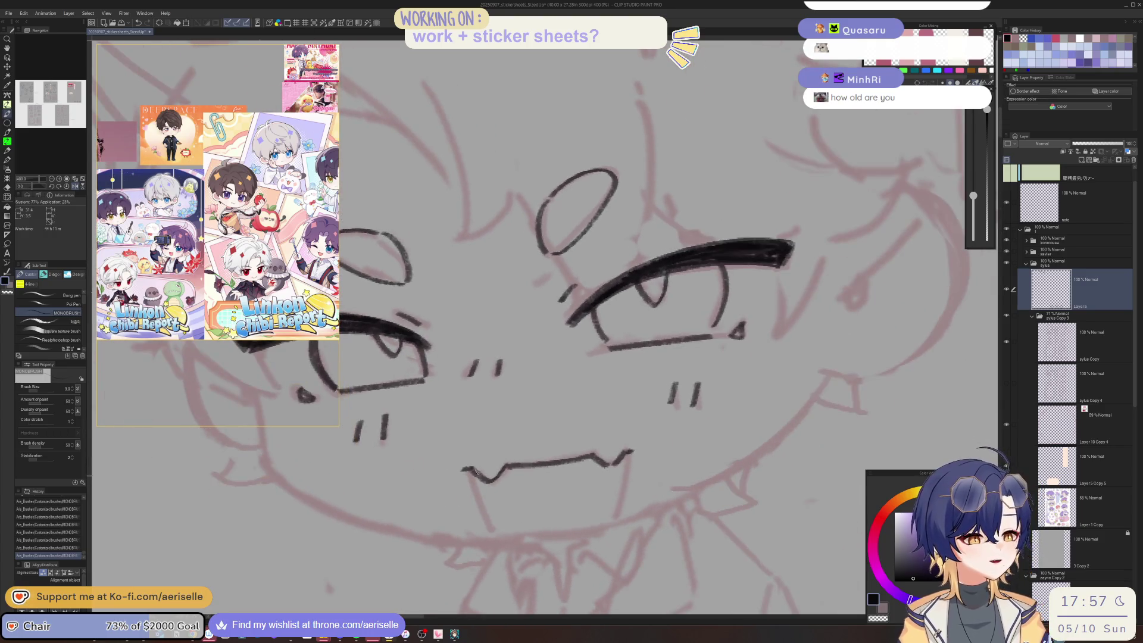
# - Draw a fang down from each mouth corner, redoing the left one after a bad trial stroke
pyautogui.moveTo(471, 472); pyautogui.dragTo(500, 530)
pyautogui.hotkey('ctrl', 'z')
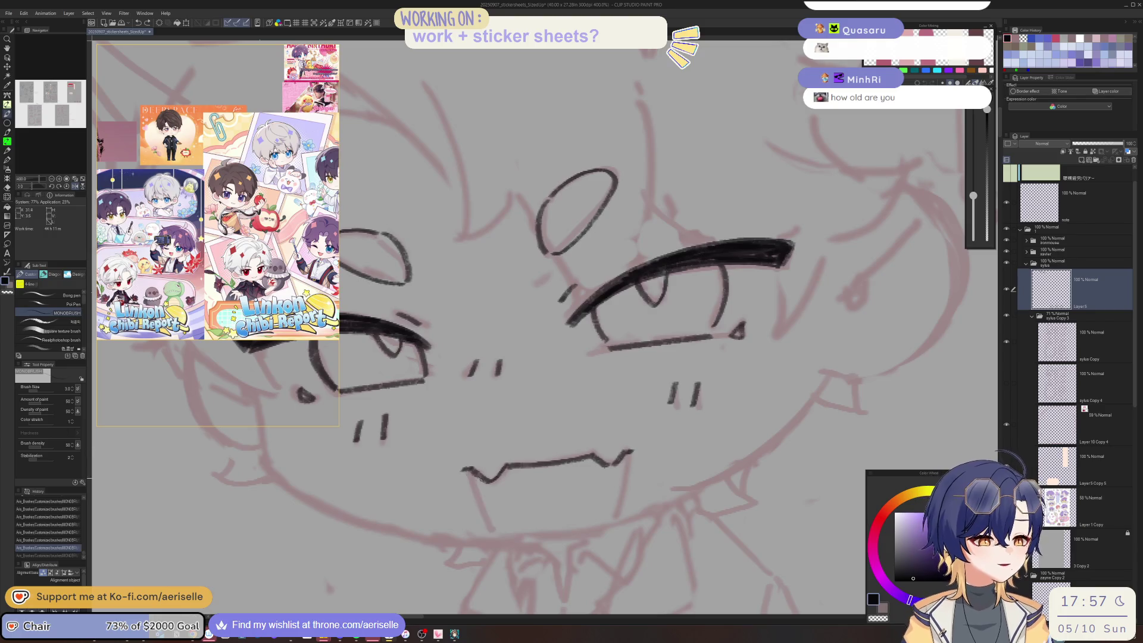
pyautogui.moveTo(471, 472); pyautogui.dragTo(498, 529)
pyautogui.moveTo(632, 451); pyautogui.dragTo(621, 511)
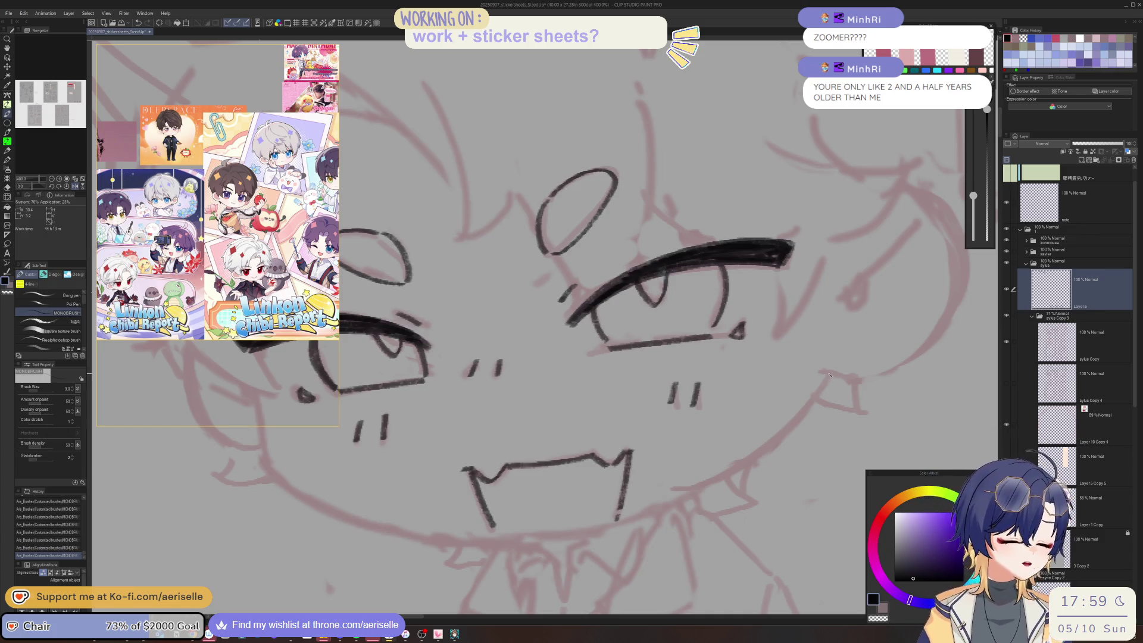
# - Zoom out from 400% to 200% to check the inked face
pyautogui.scroll(-3, 812, 384)
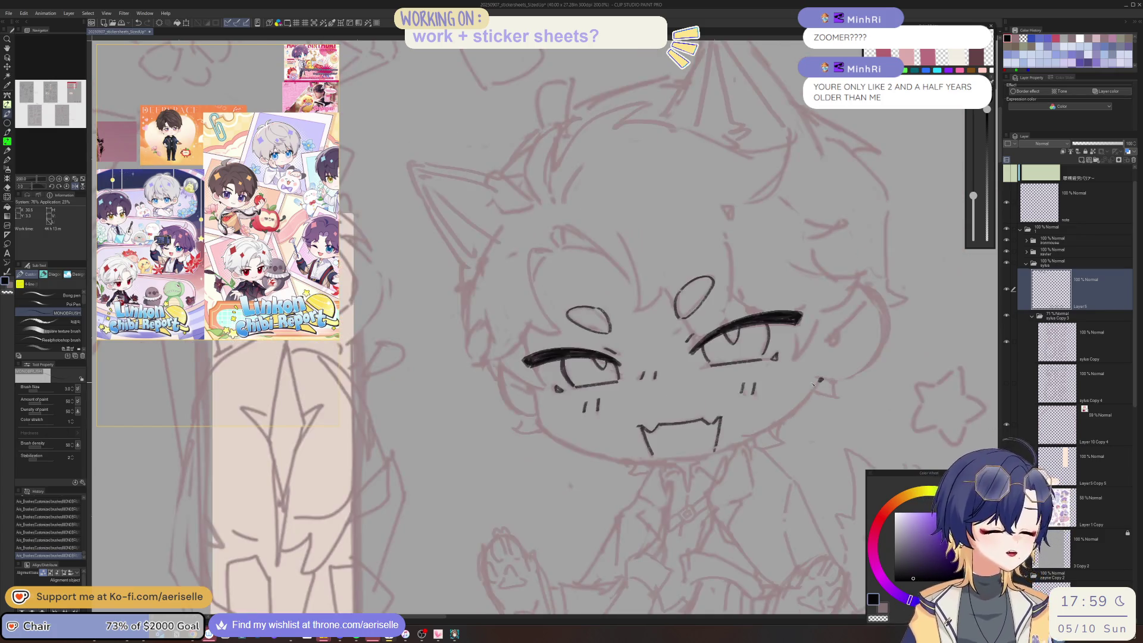
# - Ink the left cheek and the face outline curving down the side
pyautogui.scroll(2, 450, 370)
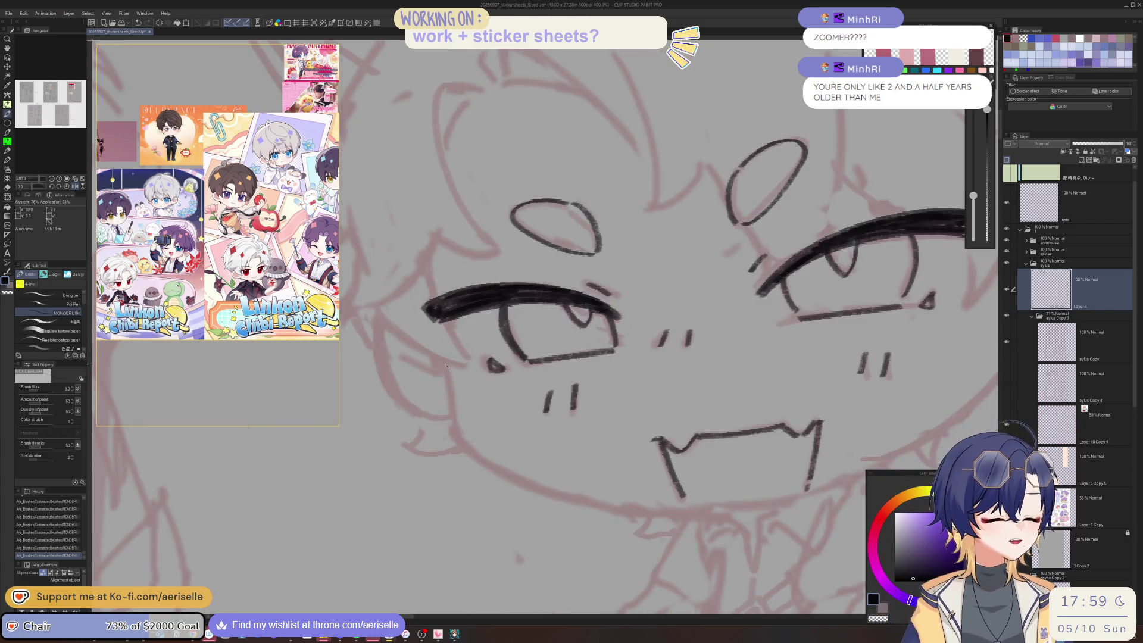
pyautogui.moveTo(445, 365)
pyautogui.mouseDown()
pyautogui.moveTo(460, 435)
pyautogui.moveTo(783, 305)
pyautogui.mouseUp()
pyautogui.moveTo(408, 335)
pyautogui.mouseDown()
pyautogui.moveTo(424, 441)
pyautogui.moveTo(495, 555)
pyautogui.moveTo(635, 356)
pyautogui.mouseUp()
# - Doodle a smiling head and a sad-faced head beside the face, undoing a stray mark
pyautogui.scroll(-4, 494, 551)
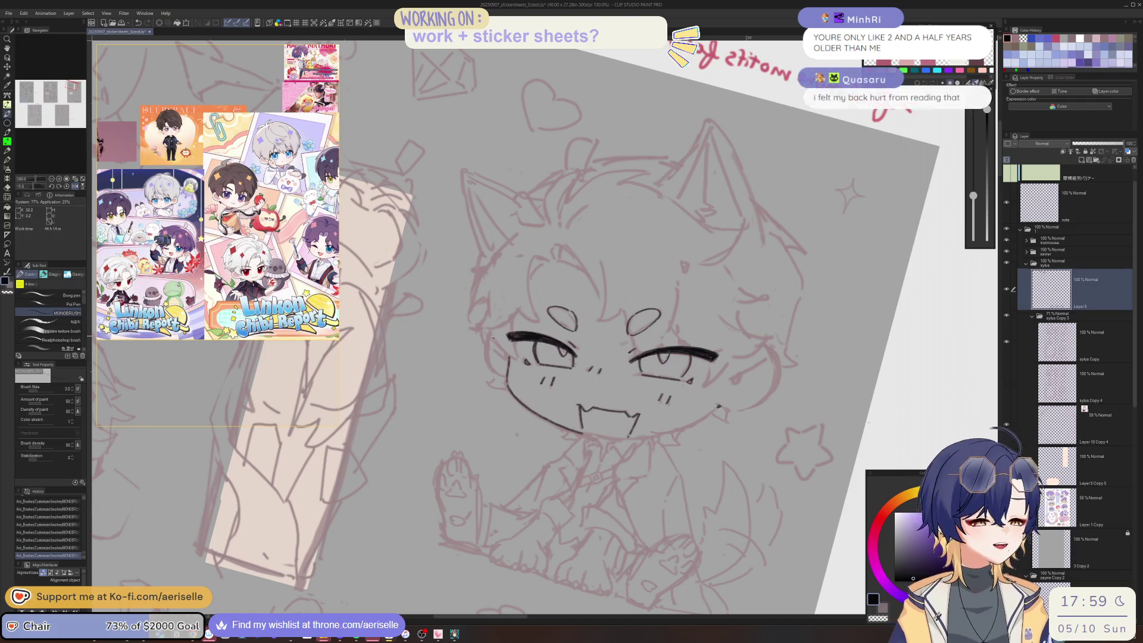
pyautogui.scroll(5, 488, 333)
pyautogui.moveTo(489, 326)
pyautogui.mouseDown()
pyautogui.moveTo(486, 399)
pyautogui.moveTo(522, 440)
pyautogui.moveTo(470, 465)
pyautogui.moveTo(513, 420)
pyautogui.moveTo(490, 420)
pyautogui.moveTo(487, 450)
pyautogui.moveTo(507, 458)
pyautogui.moveTo(535, 402)
pyautogui.moveTo(550, 428)
pyautogui.moveTo(607, 416)
pyautogui.moveTo(587, 390)
pyautogui.moveTo(562, 428)
pyautogui.mouseUp()
pyautogui.scroll(-4, 505, 439)
pyautogui.scroll(5, 504, 439)
pyautogui.hotkey('ctrl', 'z')
pyautogui.moveTo(583, 415)
pyautogui.mouseDown()
pyautogui.moveTo(589, 441)
pyautogui.moveTo(569, 446)
pyautogui.moveTo(596, 445)
pyautogui.moveTo(640, 499)
pyautogui.mouseUp()
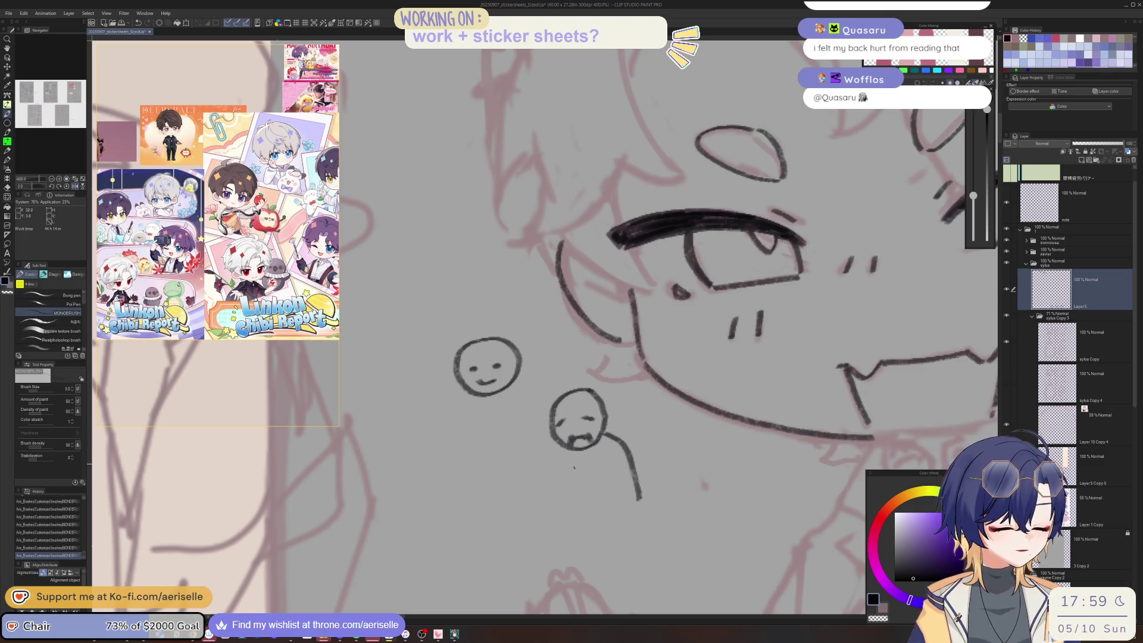
# - Draw stick bodies and legs: a hunched figure under the sad head, an upright one under the smiley
pyautogui.moveTo(573, 466)
pyautogui.mouseDown()
pyautogui.moveTo(563, 483)
pyautogui.moveTo(574, 468)
pyautogui.moveTo(610, 484)
pyautogui.moveTo(619, 466)
pyautogui.moveTo(566, 499)
pyautogui.mouseUp()
pyautogui.moveTo(610, 482)
pyautogui.mouseDown()
pyautogui.moveTo(613, 536)
pyautogui.moveTo(646, 518)
pyautogui.mouseUp()
pyautogui.moveTo(625, 478); pyautogui.dragTo(632, 519)
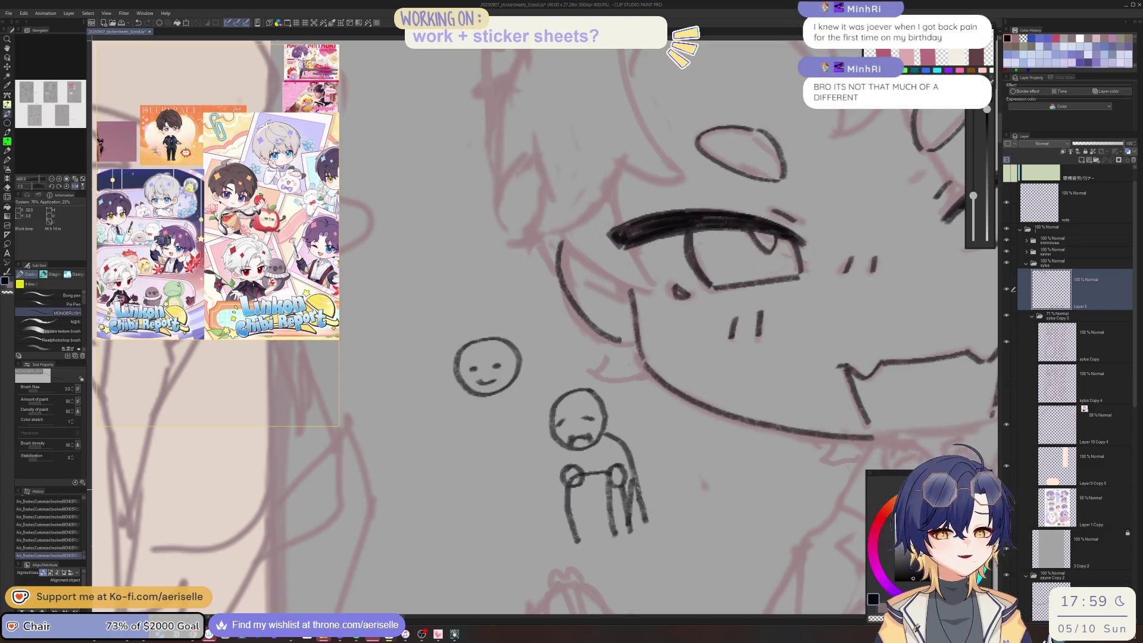
pyautogui.moveTo(488, 398); pyautogui.dragTo(499, 491)
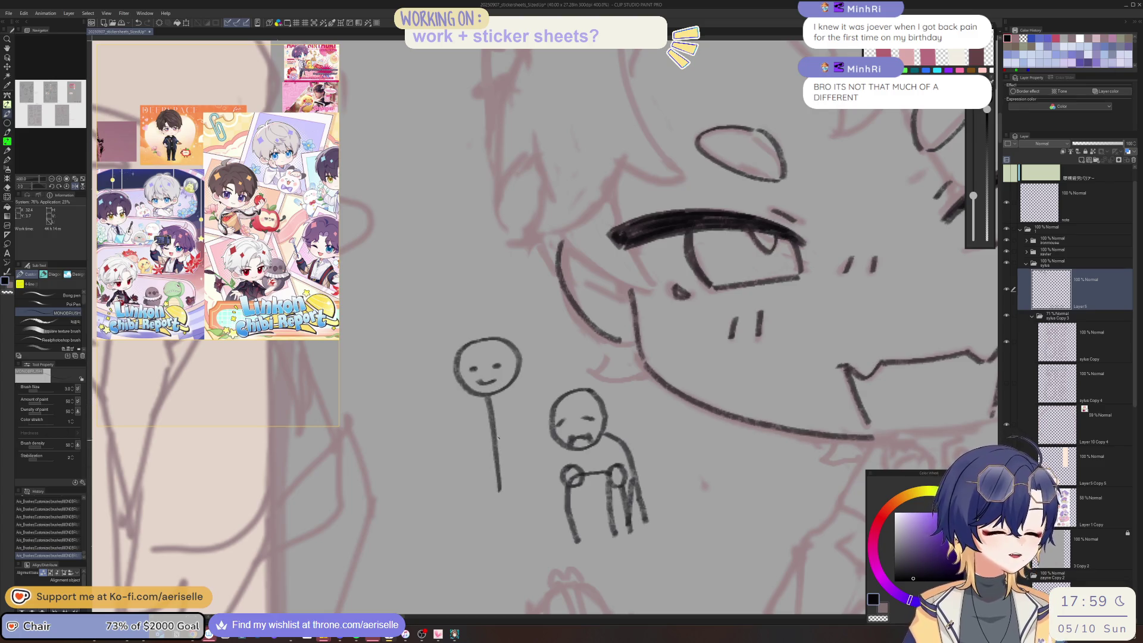
pyautogui.hotkey('ctrl', 'z')
pyautogui.moveTo(489, 397)
pyautogui.mouseDown()
pyautogui.moveTo(499, 452)
pyautogui.moveTo(485, 524)
pyautogui.mouseUp()
pyautogui.moveTo(499, 463); pyautogui.dragTo(527, 523)
# - Lasso the smiling stick figure and move it down, then deselect
pyautogui.press('m')
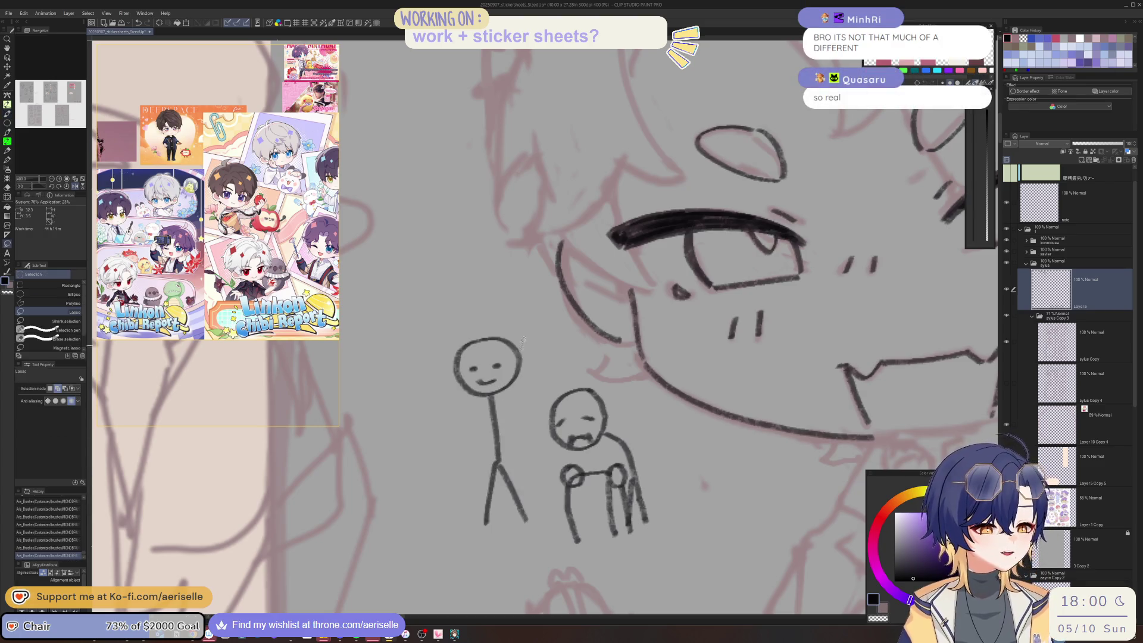
pyautogui.moveTo(519, 324)
pyautogui.mouseDown()
pyautogui.moveTo(506, 572)
pyautogui.moveTo(524, 334)
pyautogui.mouseUp()
pyautogui.press('k')
pyautogui.moveTo(494, 452)
pyautogui.mouseDown()
pyautogui.moveTo(499, 488)
pyautogui.moveTo(479, 497)
pyautogui.moveTo(526, 492)
pyautogui.mouseUp()
pyautogui.hotkey('ctrl', 'd')
pyautogui.press('b')
pyautogui.scroll(-2, 536, 500)
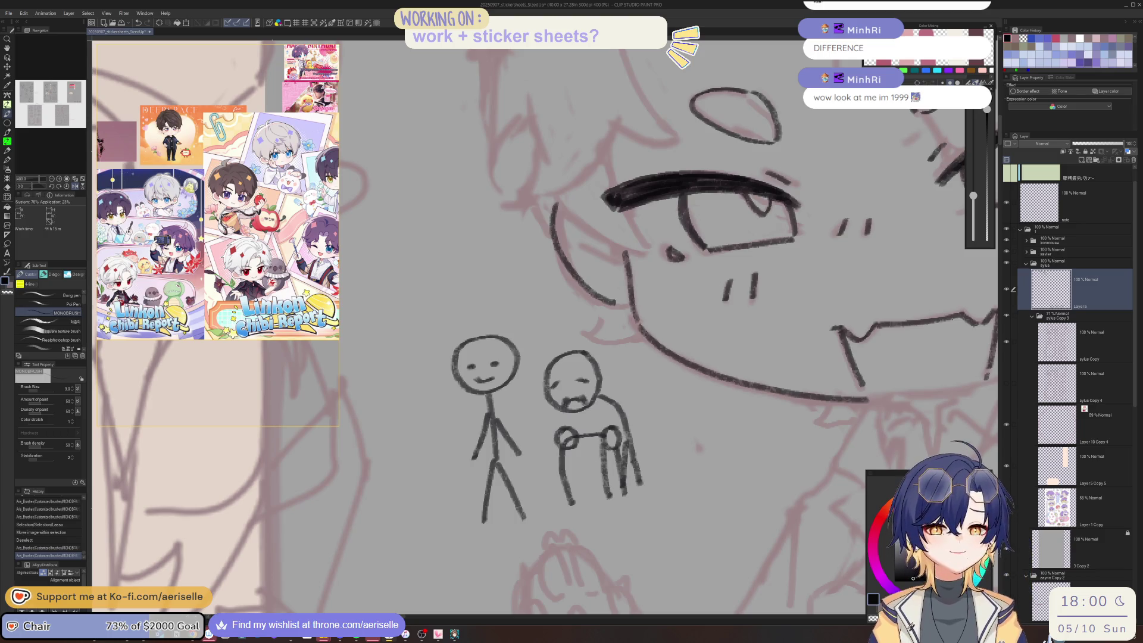
# - Erase both stick-figure doodles with the Hard eraser
pyautogui.moveTo(578, 362); pyautogui.dragTo(587, 372)
pyautogui.press('e')
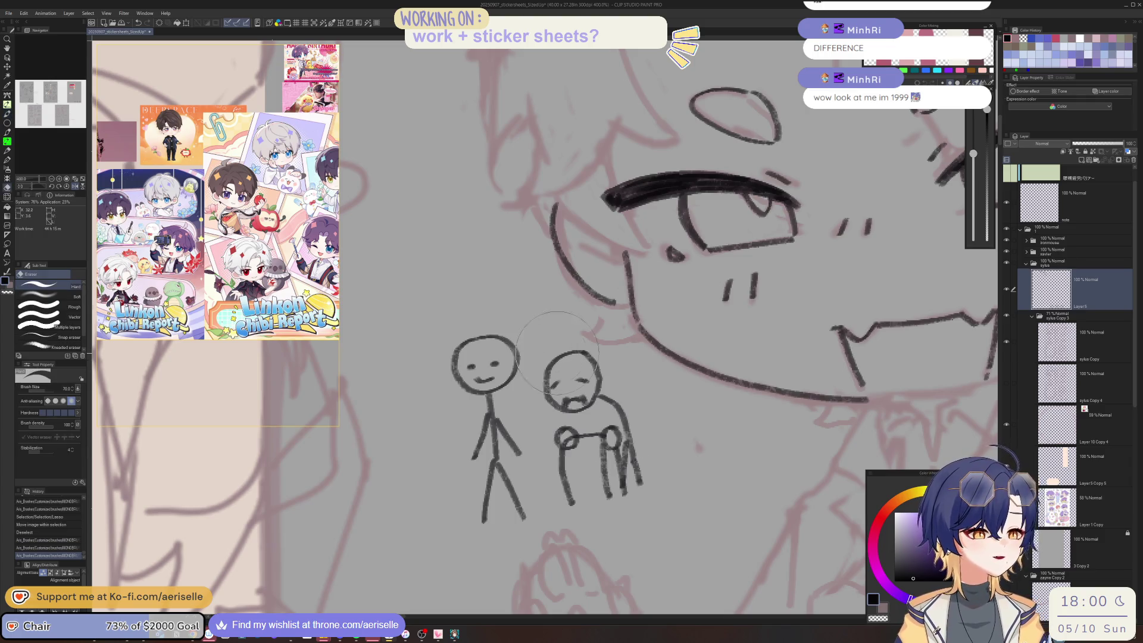
pyautogui.moveTo(476, 386); pyautogui.dragTo(596, 430)
pyautogui.scroll(-5, 595, 430)
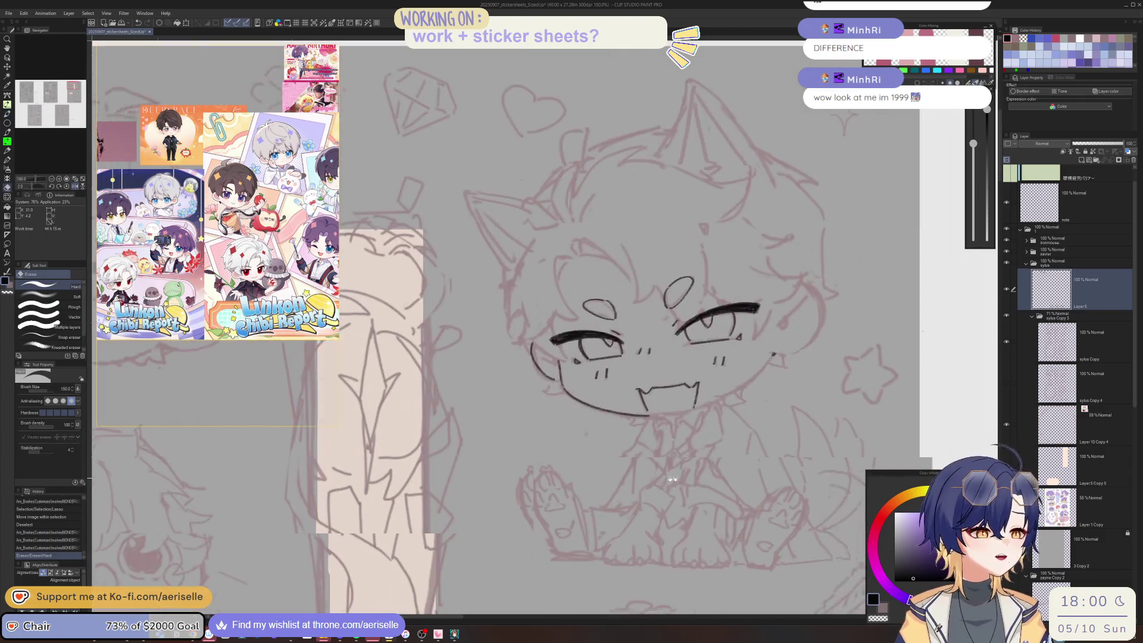
# - Flip and rotate the view, then ink the left cheek line down toward the chin
pyautogui.press('h')
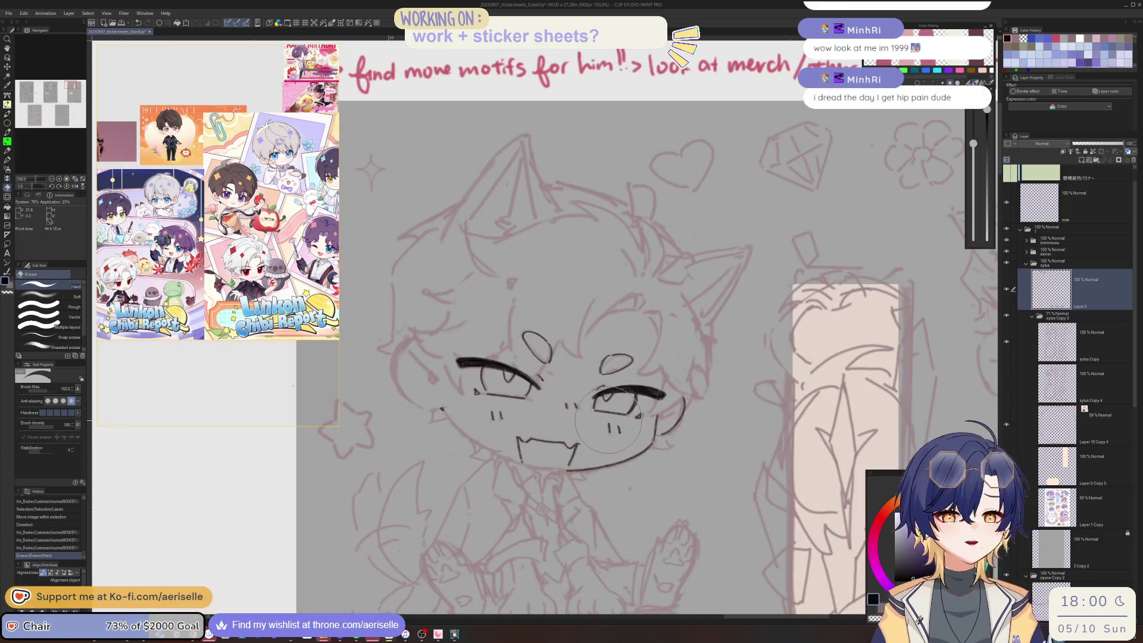
pyautogui.moveTo(606, 411); pyautogui.dragTo(542, 397)
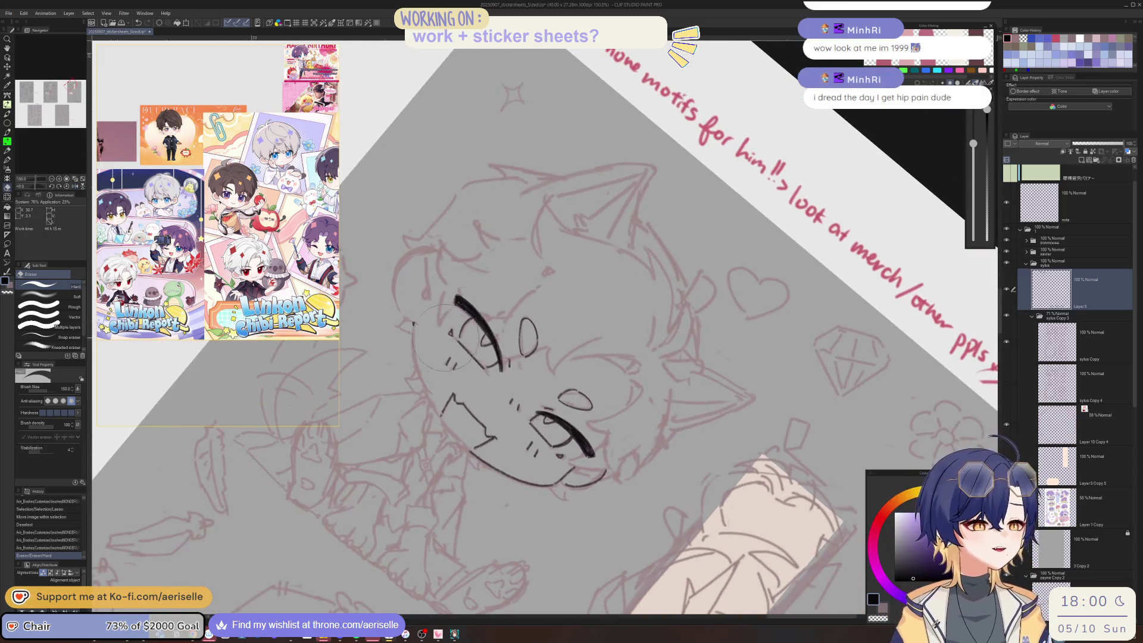
pyautogui.scroll(5, 417, 326)
pyautogui.press('p')
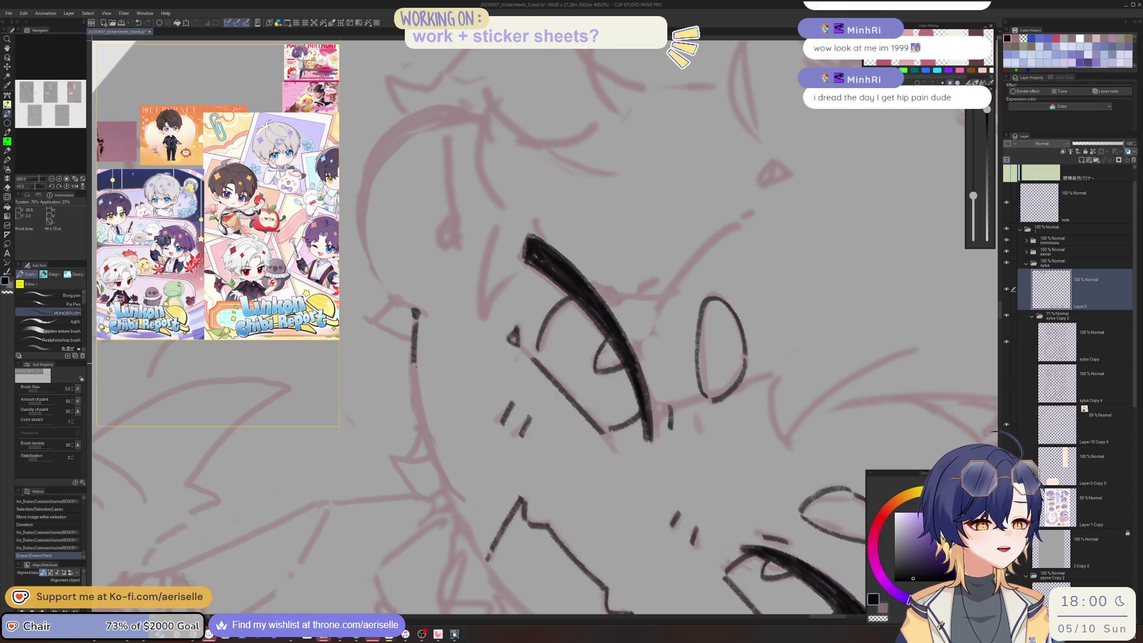
pyautogui.moveTo(415, 363)
pyautogui.mouseDown()
pyautogui.moveTo(434, 456)
pyautogui.moveTo(483, 552)
pyautogui.mouseUp()
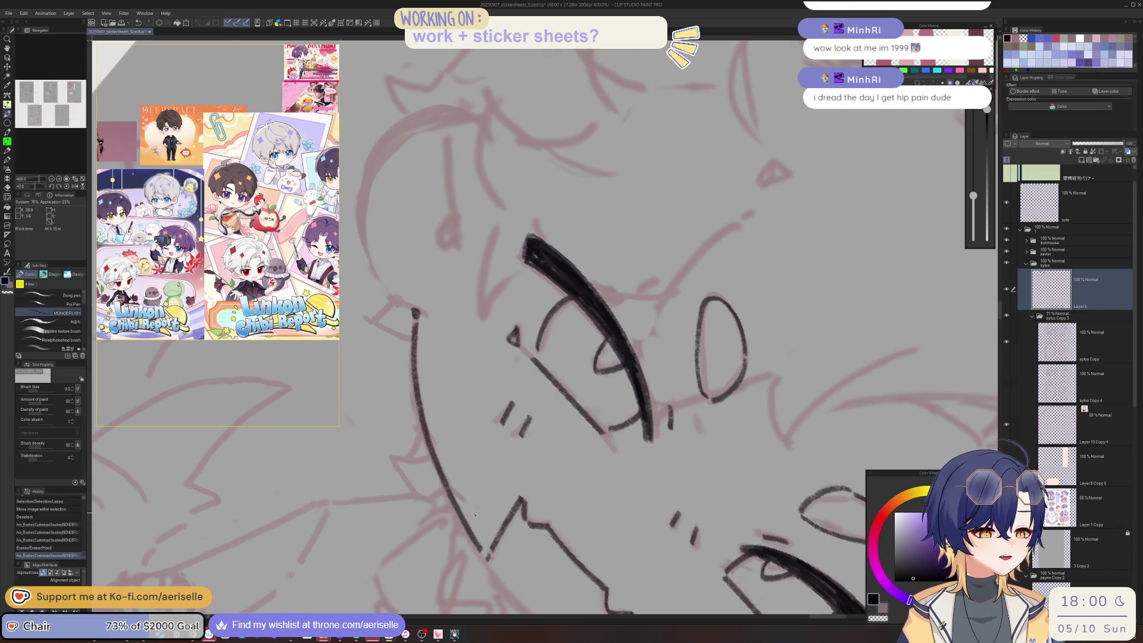
pyautogui.scroll(-3, 474, 513)
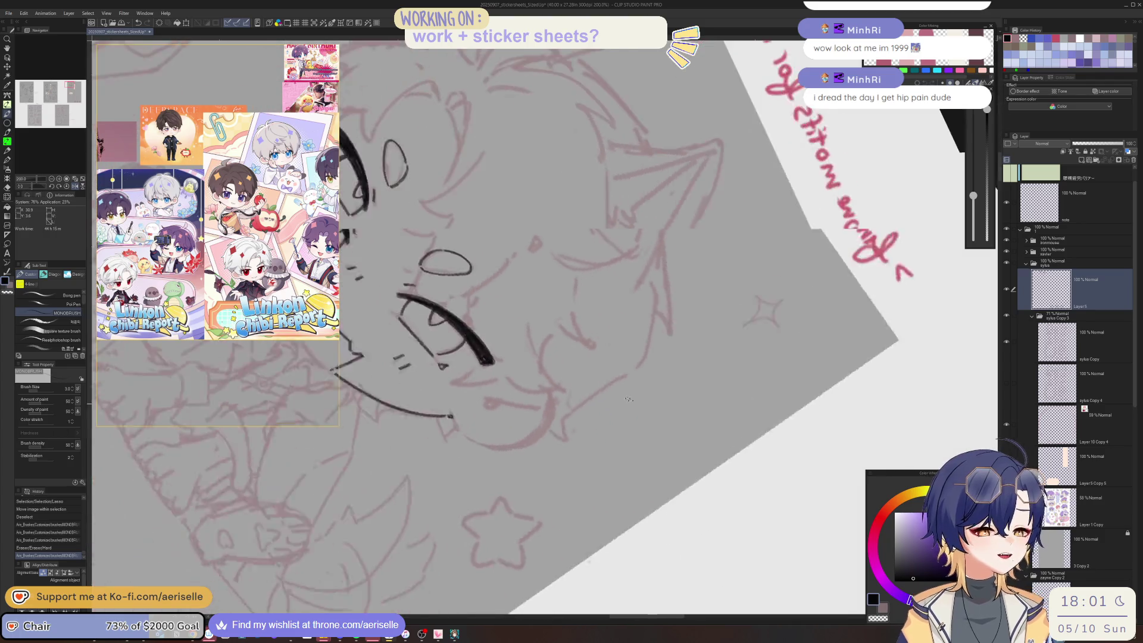
# - Reset the canvas rotation to upright, then tilt it counterclockwise for the next contour stroke
pyautogui.moveTo(628, 399); pyautogui.dragTo(508, 323)
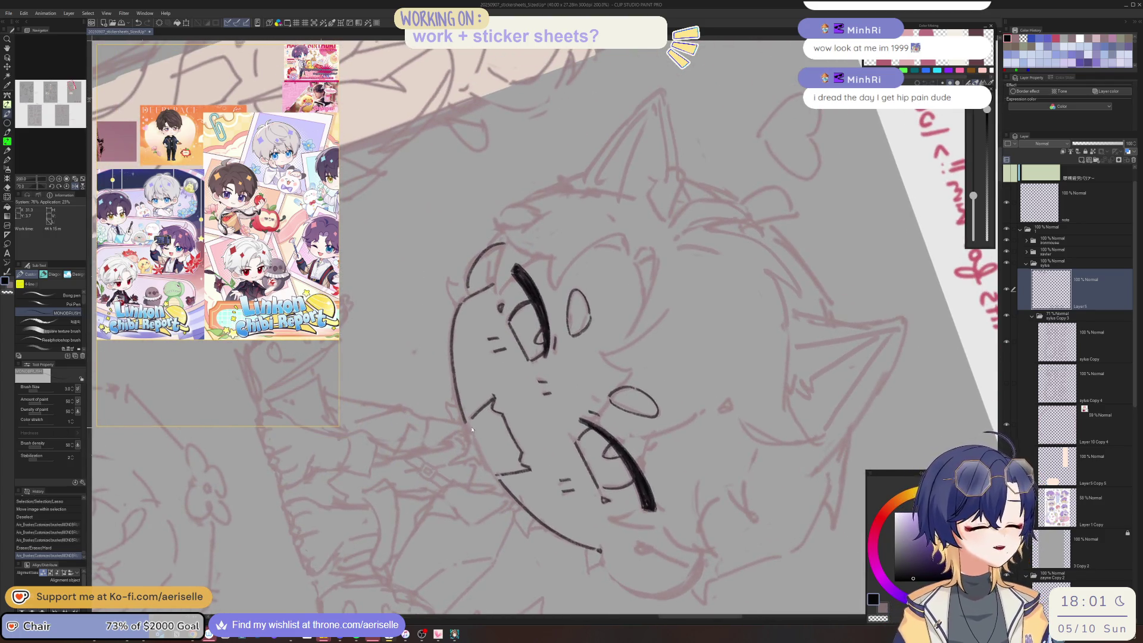
pyautogui.scroll(3, 472, 428)
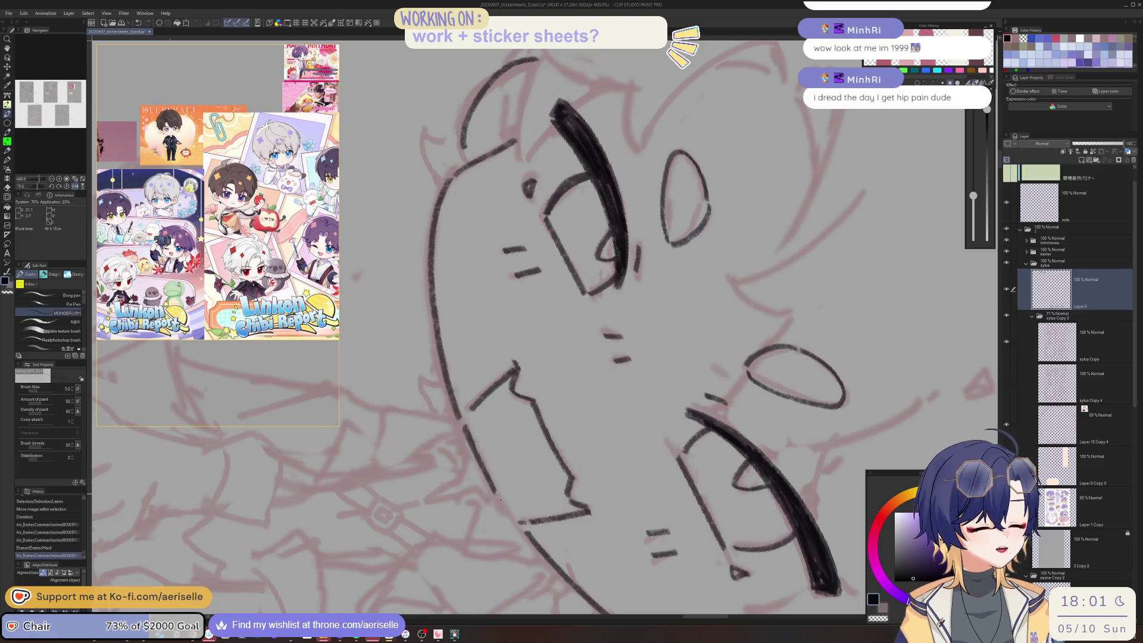
pyautogui.hotkey('ctrl', '0')
pyautogui.scroll(-3, 656, 545)
pyautogui.moveTo(656, 546)
pyautogui.mouseDown()
pyautogui.moveTo(533, 294)
pyautogui.moveTo(488, 417)
pyautogui.moveTo(506, 509)
pyautogui.moveTo(395, 437)
pyautogui.moveTo(417, 525)
pyautogui.moveTo(482, 359)
pyautogui.moveTo(493, 440)
pyautogui.moveTo(489, 405)
pyautogui.mouseUp()
pyautogui.scroll(3, 488, 454)
pyautogui.scroll(-4, 485, 372)
pyautogui.scroll(-2, 486, 372)
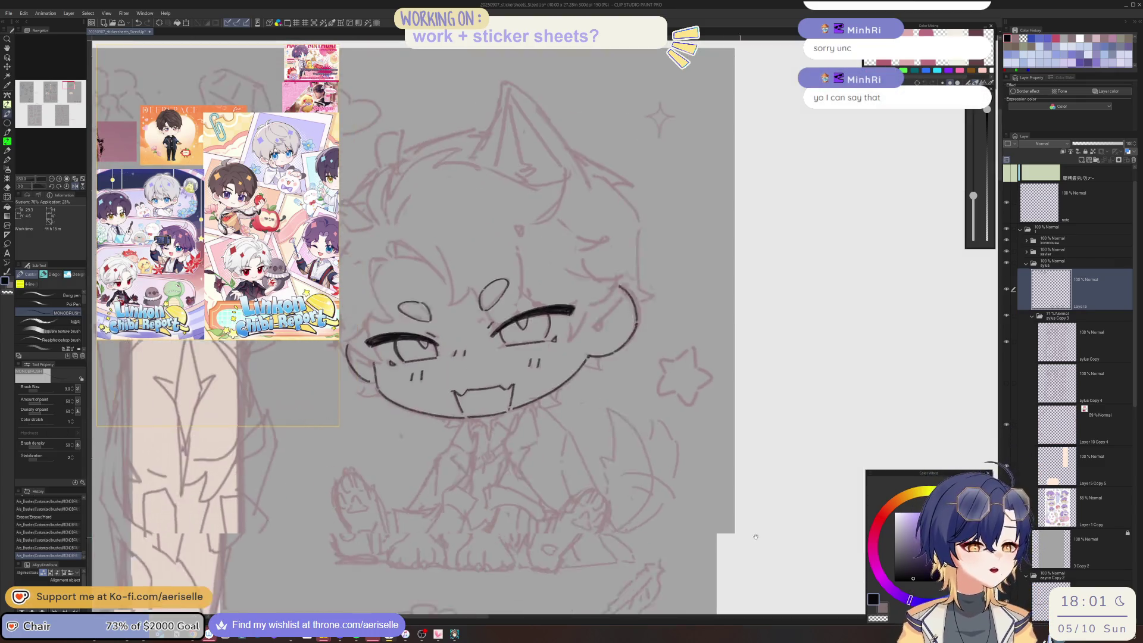
pyautogui.scroll(3, 654, 544)
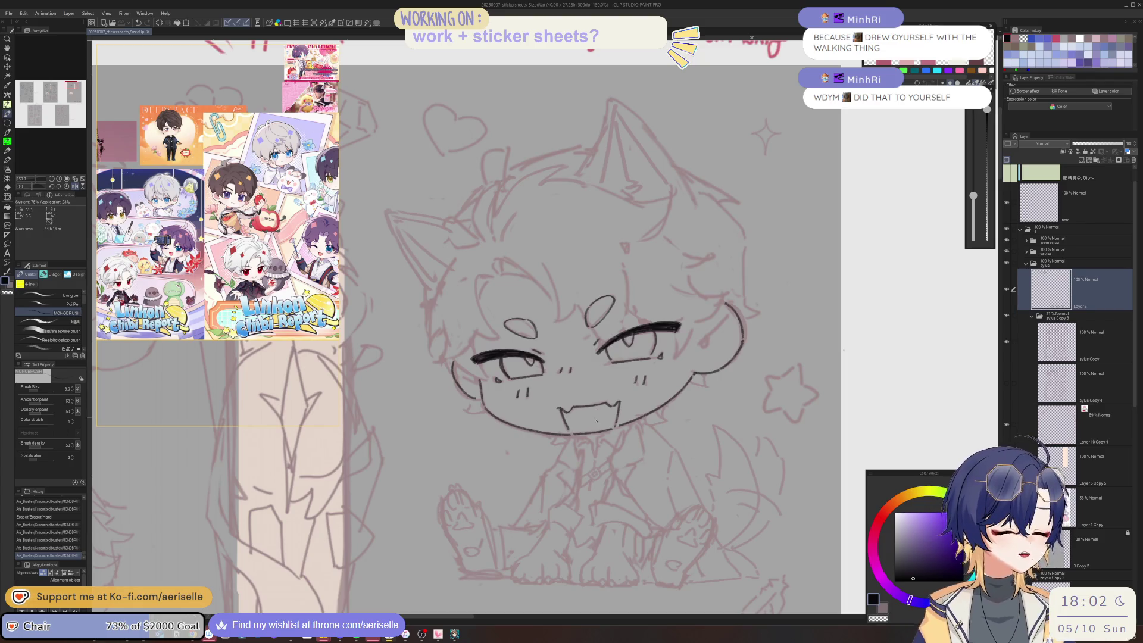
# - Ink small marks near the mouth and chin, then the left side of the tongue
pyautogui.scroll(2, 597, 420)
pyautogui.click(598, 438)
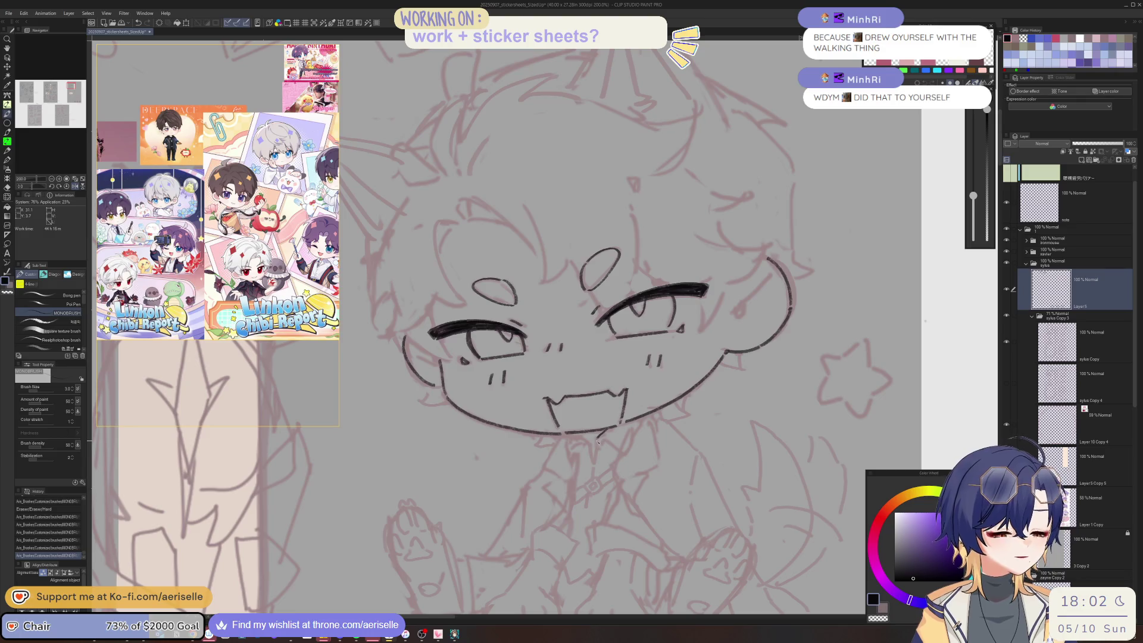
pyautogui.moveTo(599, 449); pyautogui.dragTo(598, 455)
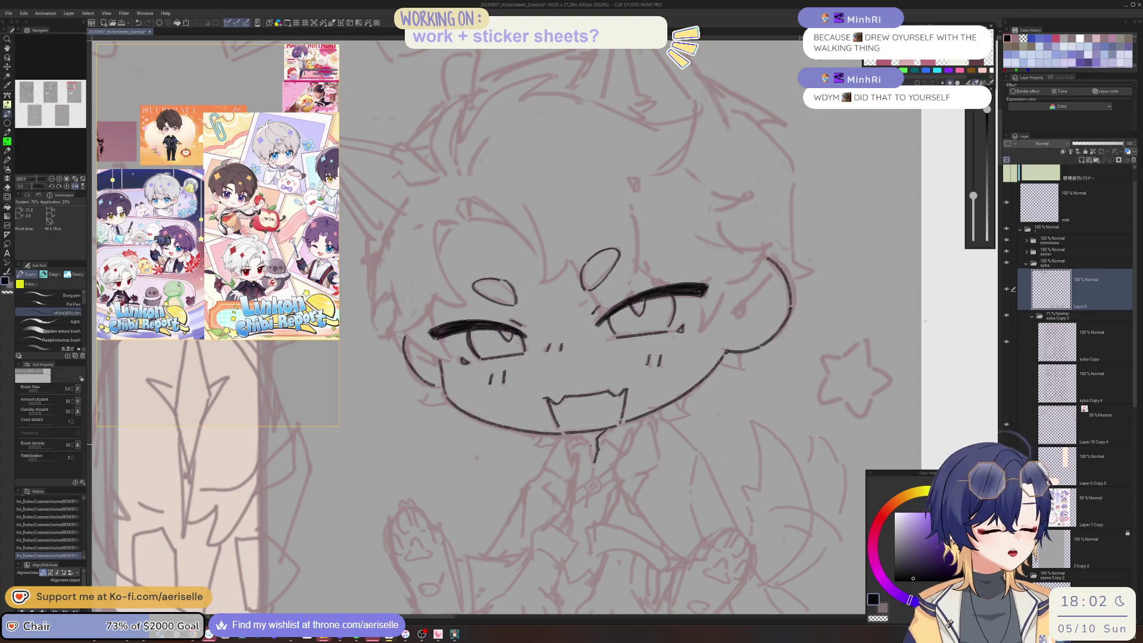
pyautogui.press('-')
pyautogui.press('-')
pyautogui.press('-')
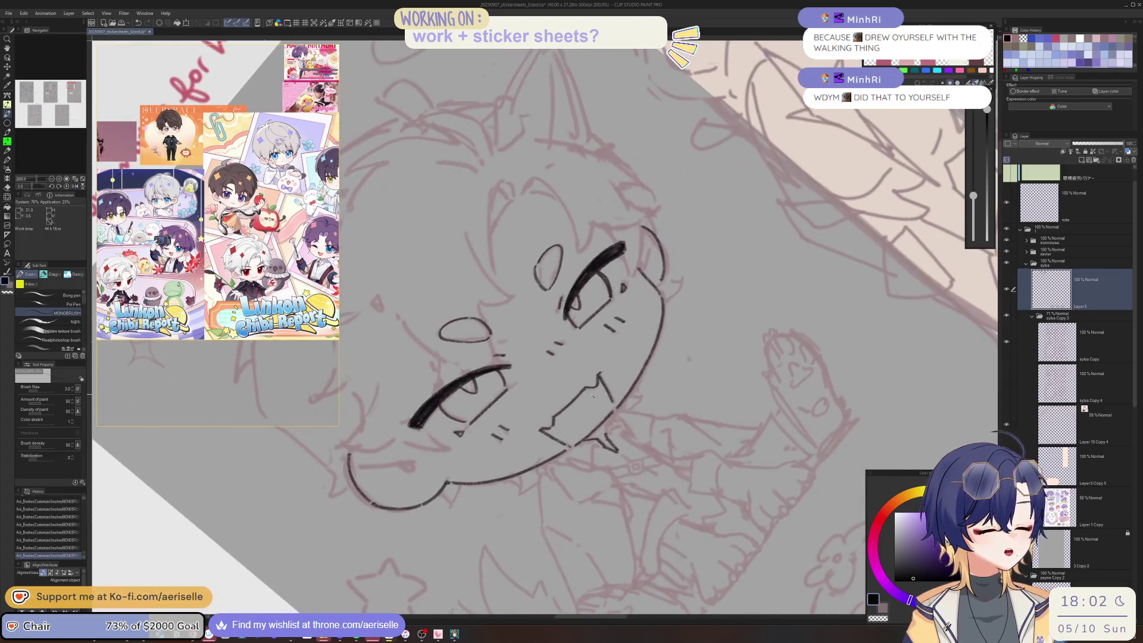
pyautogui.press('=')
pyautogui.press('=')
pyautogui.press('=')
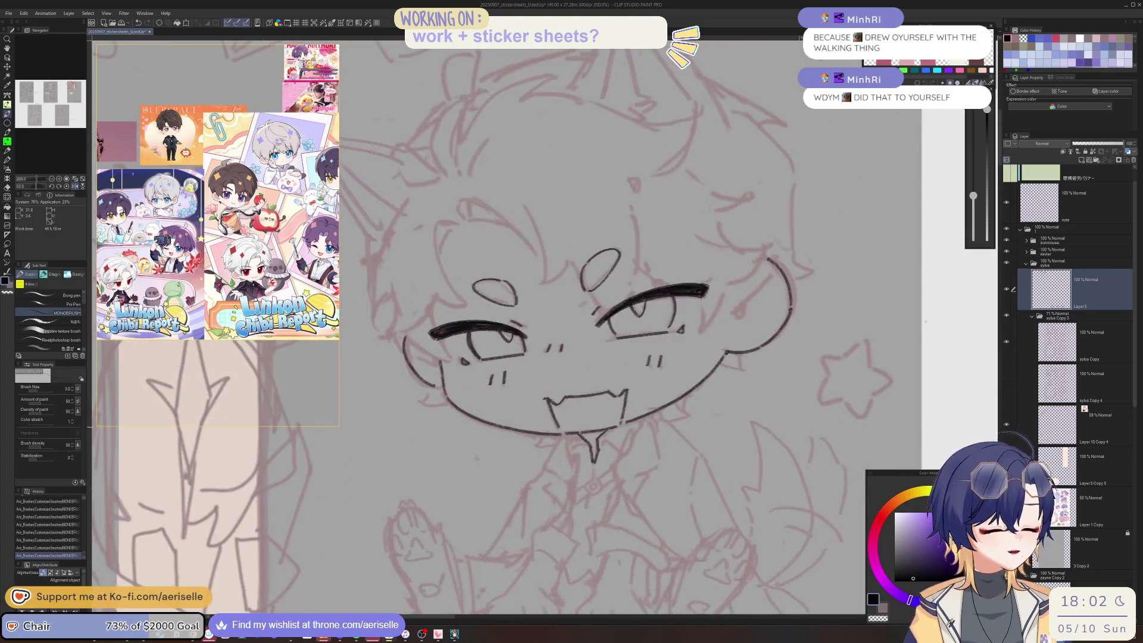
pyautogui.scroll(2, 590, 446)
pyautogui.press('-')
pyautogui.moveTo(561, 431); pyautogui.dragTo(576, 493)
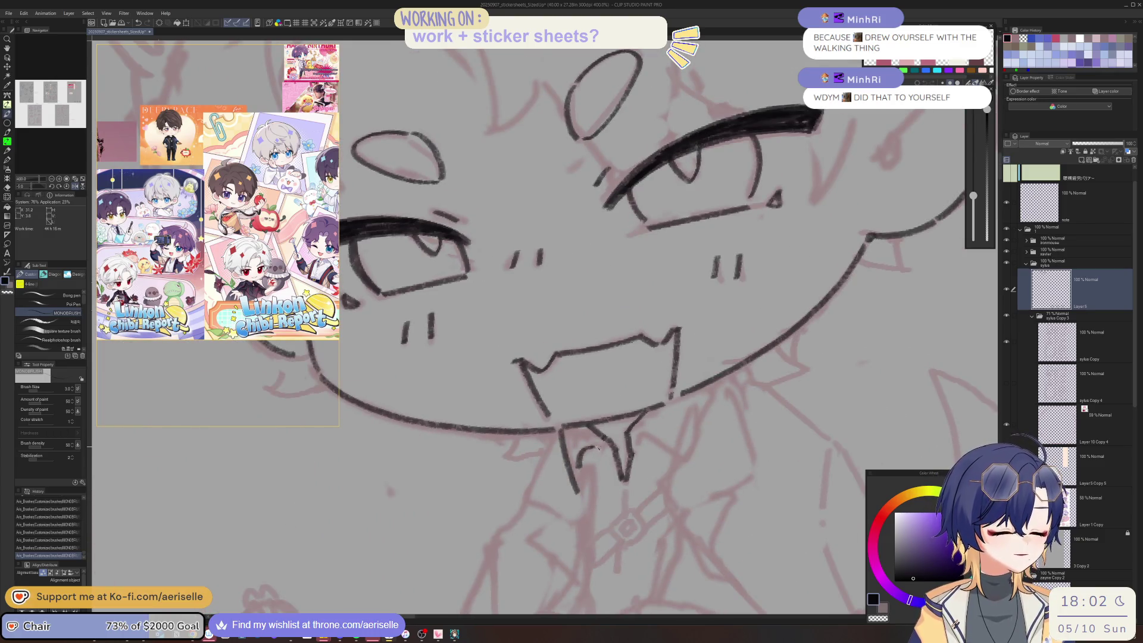
# - Ink the tongue's right side and extend the tie line down below it
pyautogui.press('^')
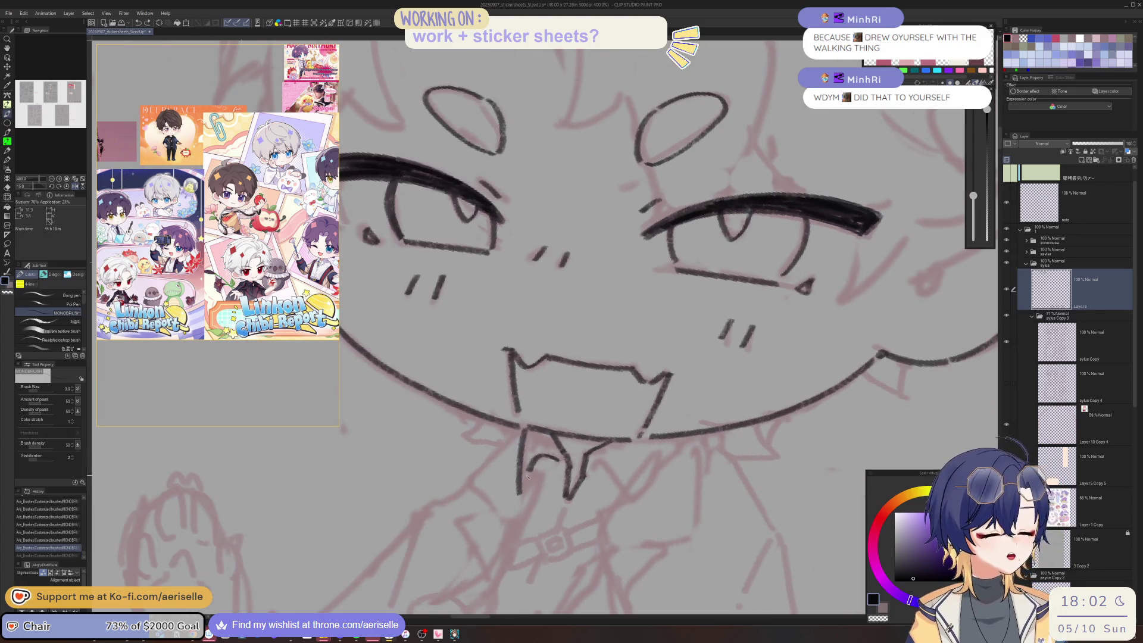
pyautogui.moveTo(599, 461); pyautogui.dragTo(630, 500)
pyautogui.press('-')
pyautogui.moveTo(699, 391); pyautogui.dragTo(681, 464)
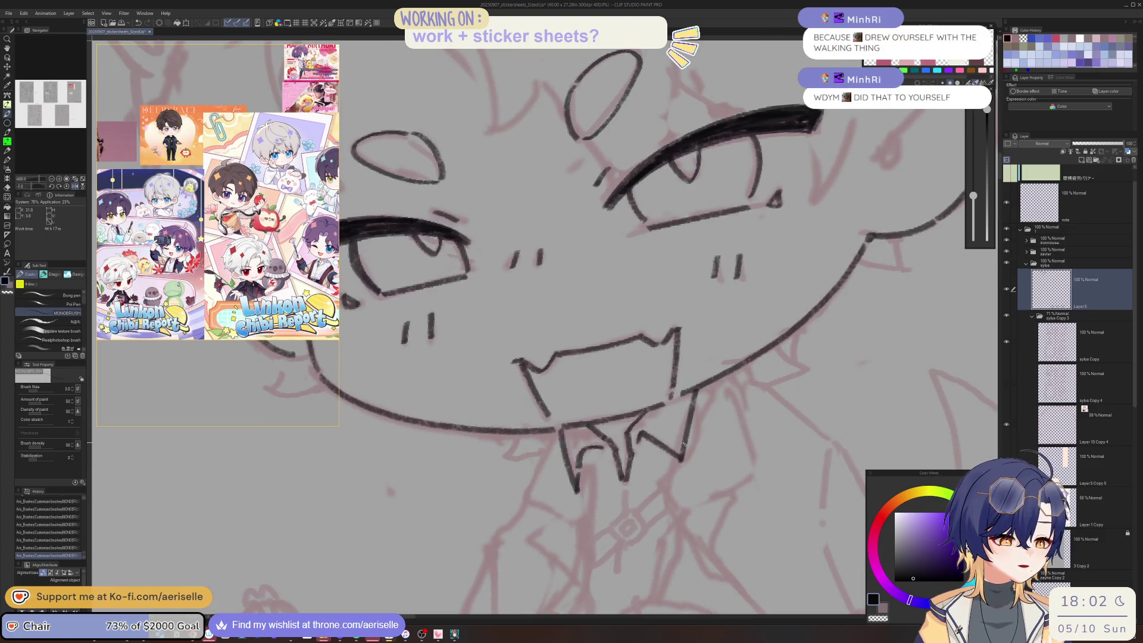
pyautogui.hotkey('ctrl', '-')
pyautogui.hotkey('ctrl', '-')
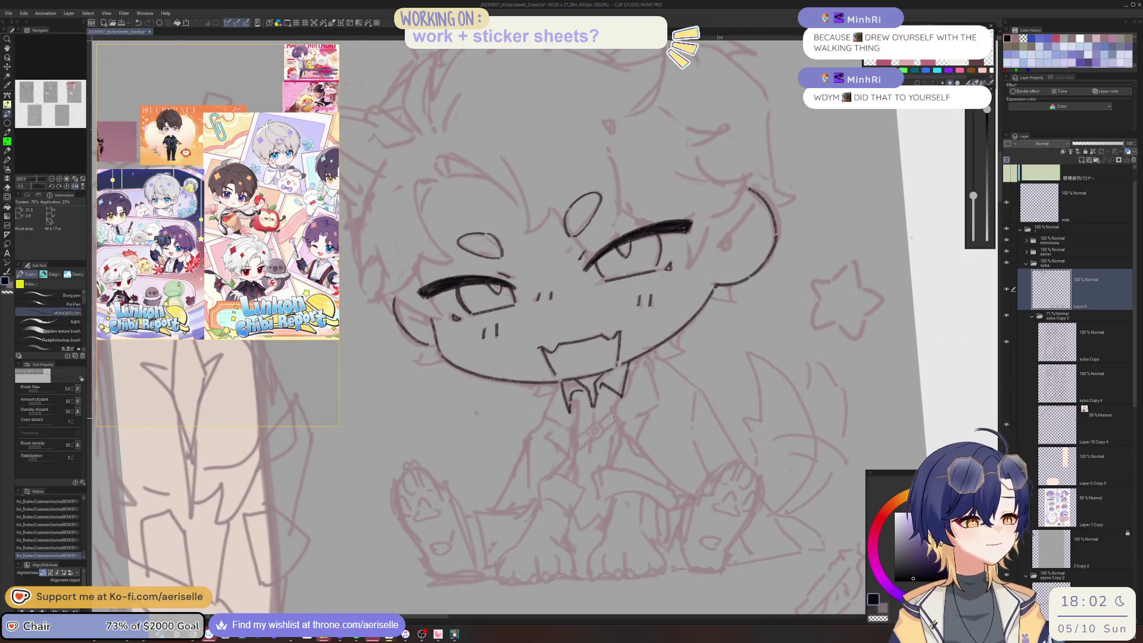
pyautogui.hotkey('ctrl', '+')
pyautogui.hotkey('ctrl', '+')
pyautogui.moveTo(592, 412); pyautogui.dragTo(591, 433)
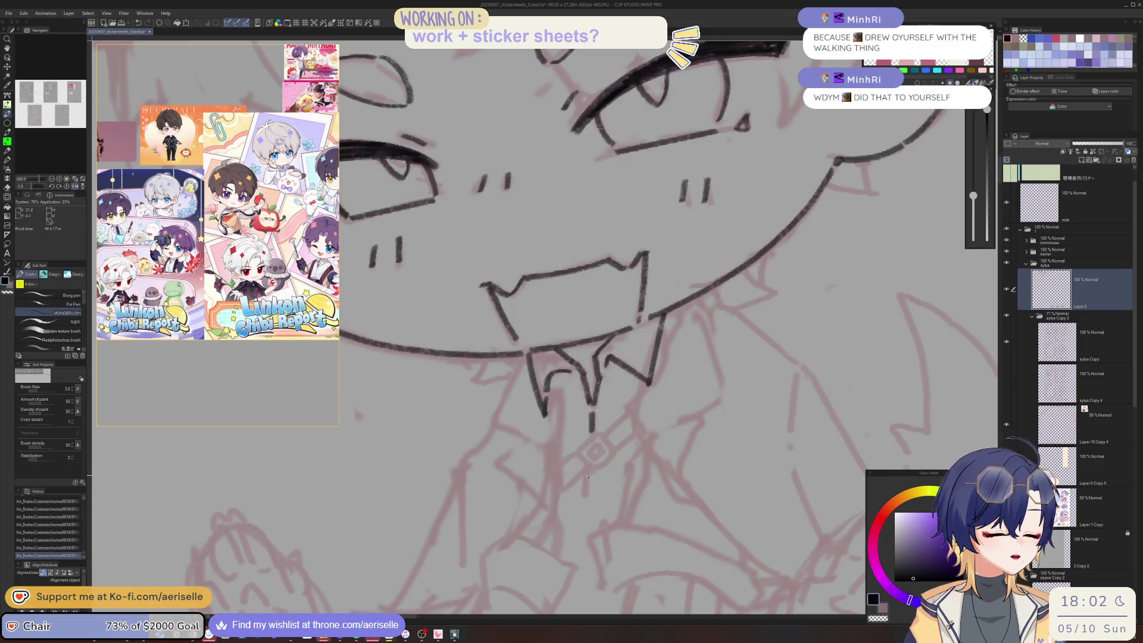
pyautogui.moveTo(587, 474); pyautogui.dragTo(585, 531)
# - Add a short stroke beside the diamond charm and turn the face upright
pyautogui.moveTo(585, 439)
pyautogui.mouseDown()
pyautogui.moveTo(582, 461)
pyautogui.moveTo(614, 459)
pyautogui.mouseUp()
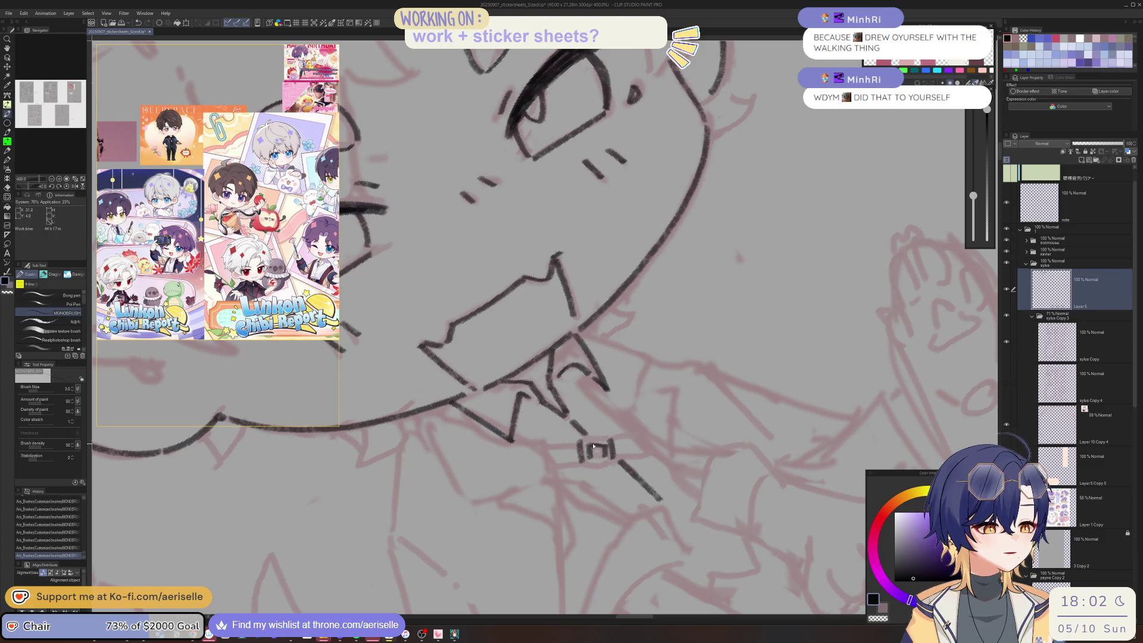
pyautogui.moveTo(600, 444)
pyautogui.mouseDown()
pyautogui.moveTo(597, 457)
pyautogui.moveTo(614, 465)
pyautogui.mouseUp()
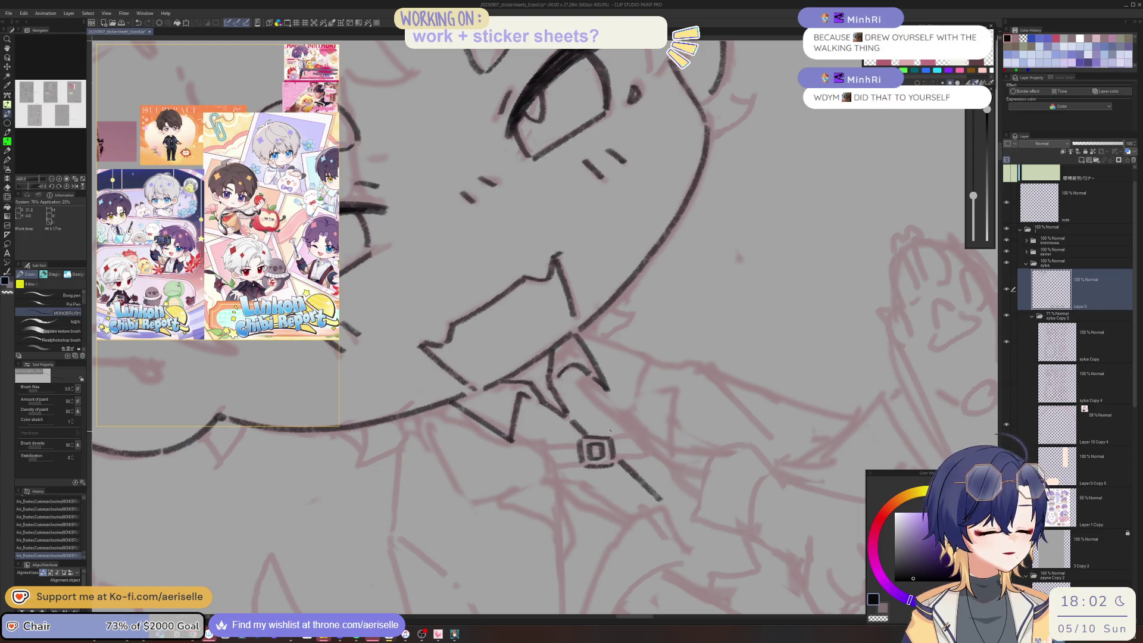
pyautogui.moveTo(686, 362); pyautogui.dragTo(626, 384)
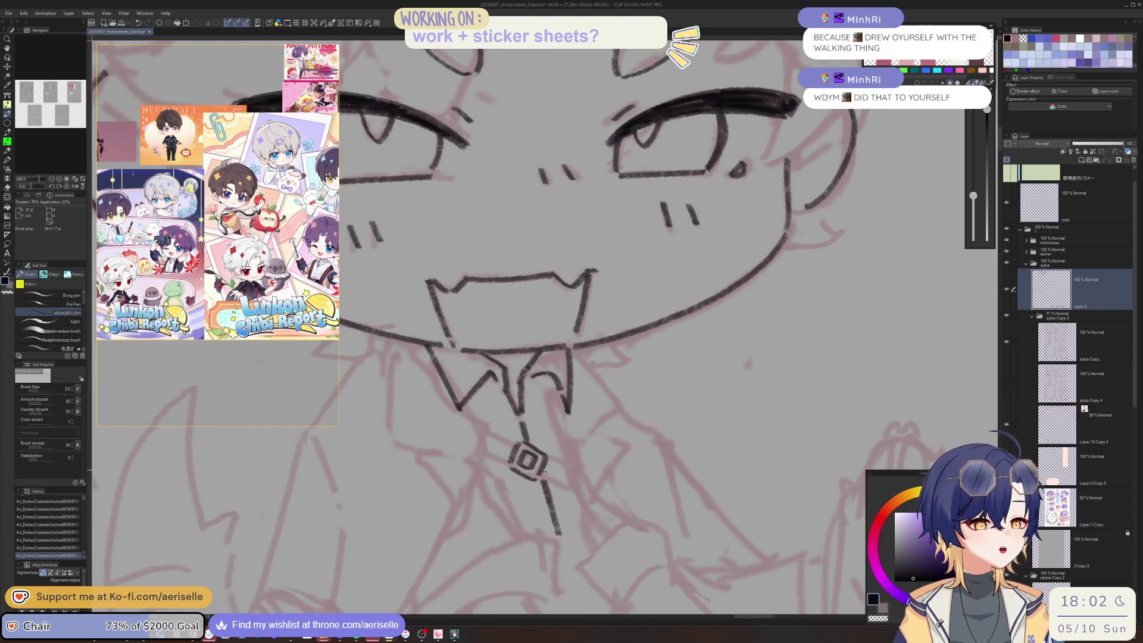
pyautogui.scroll(-1, 563, 489)
# - Lasso the diamond charm, move it up and left, and deselect
pyautogui.press('m')
pyautogui.scroll(1, 523, 456)
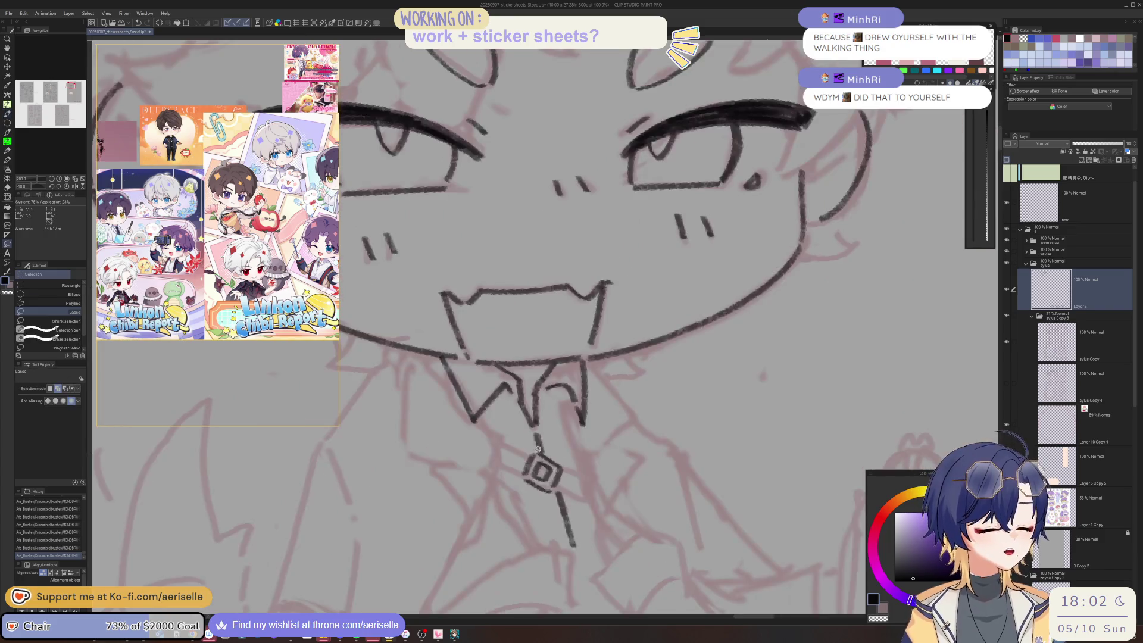
pyautogui.moveTo(523, 455); pyautogui.dragTo(553, 494)
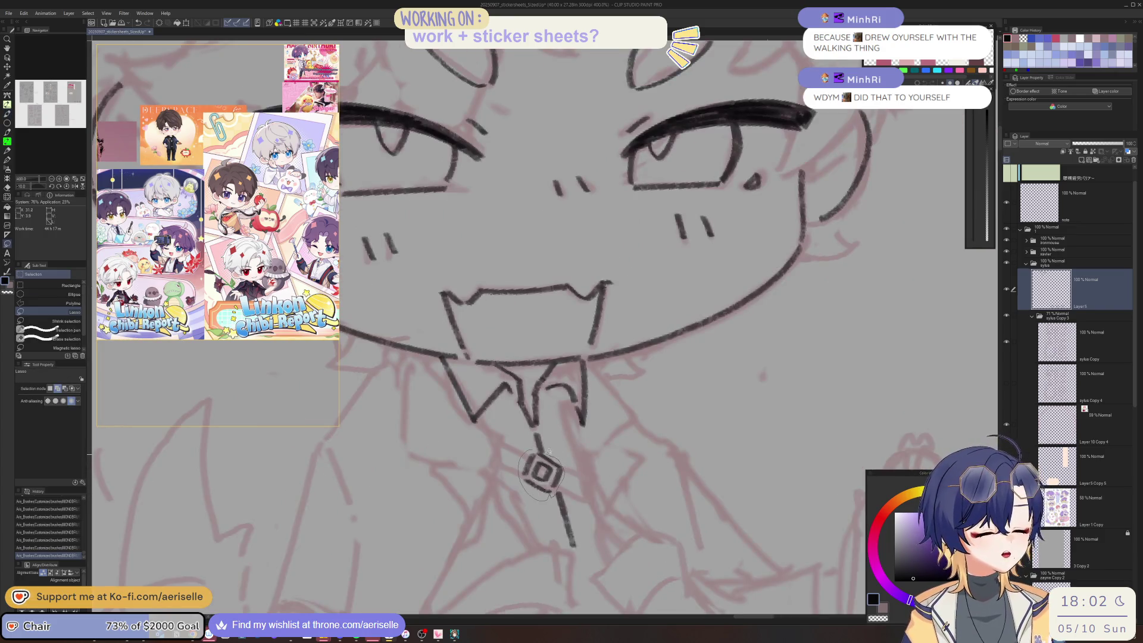
pyautogui.moveTo(549, 452); pyautogui.dragTo(544, 449)
pyautogui.press('k')
pyautogui.moveTo(466, 517); pyautogui.dragTo(444, 508)
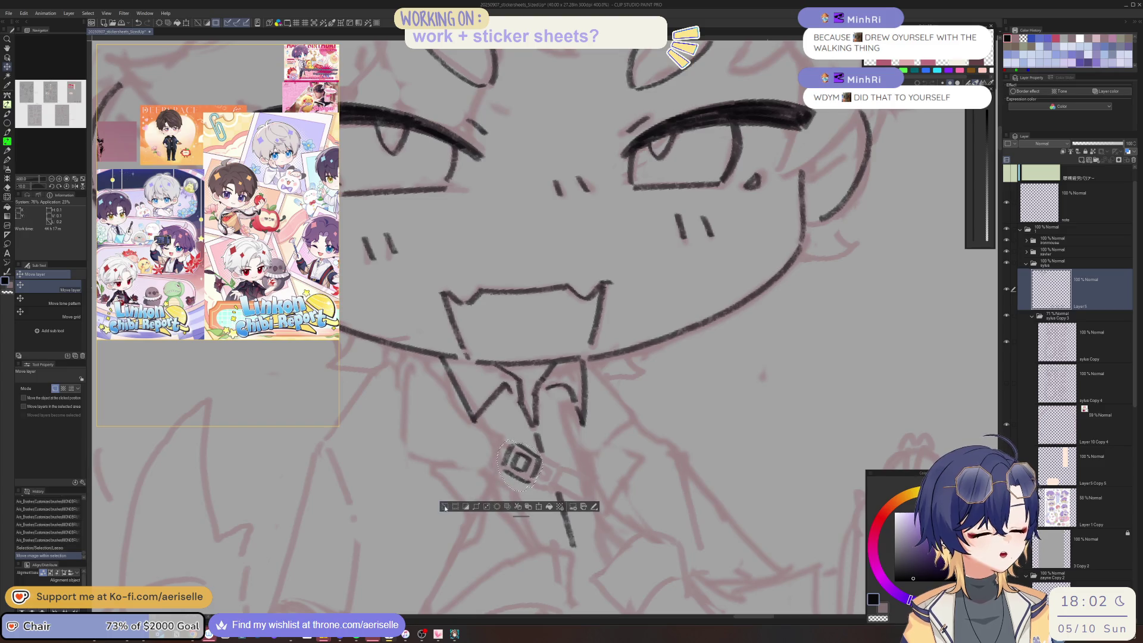
pyautogui.hotkey('ctrl', 'd')
# - Join the diamond charm to the strap below with connecting strokes
pyautogui.press('b')
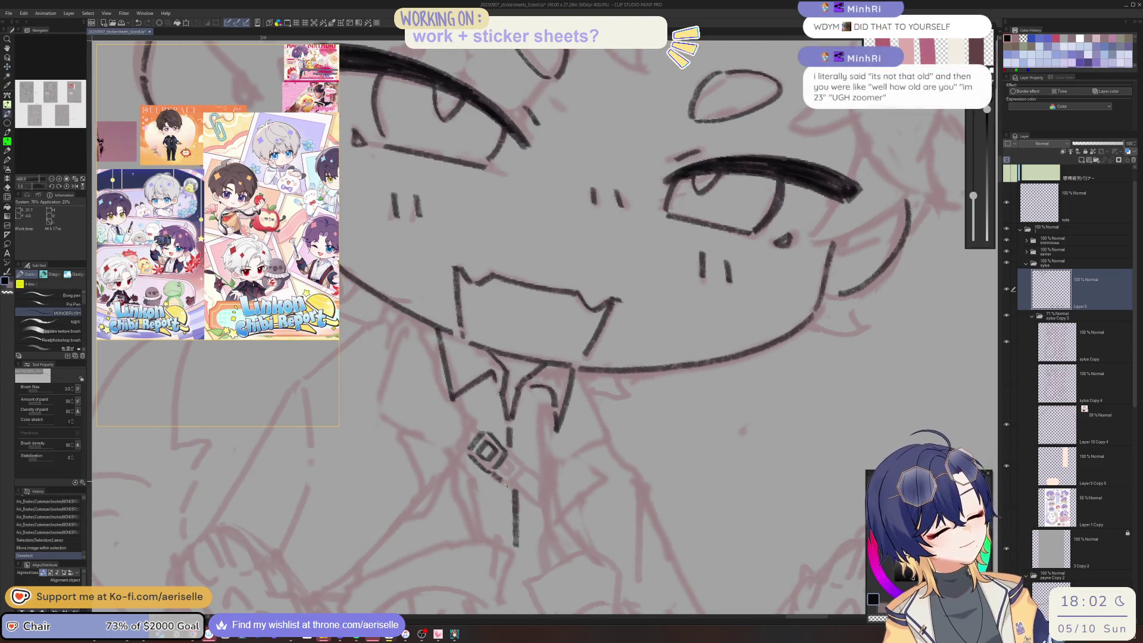
pyautogui.moveTo(507, 486); pyautogui.dragTo(517, 494)
pyautogui.moveTo(509, 453); pyautogui.dragTo(510, 463)
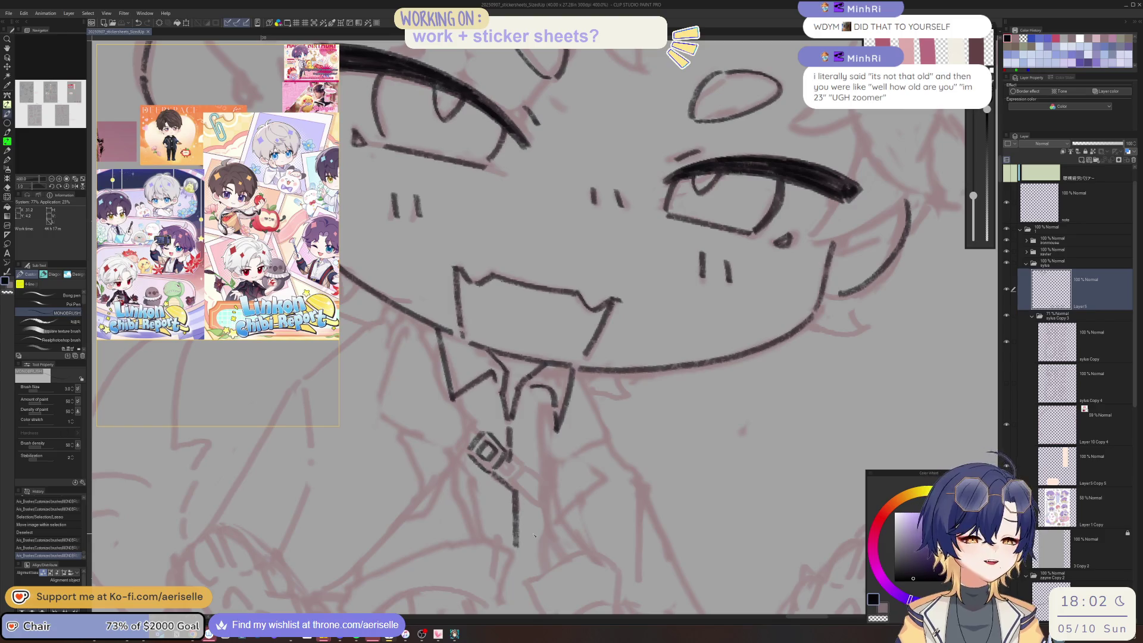
# - Erase and thin the stray lines below the tie, then ink new tie lines
pyautogui.press('e')
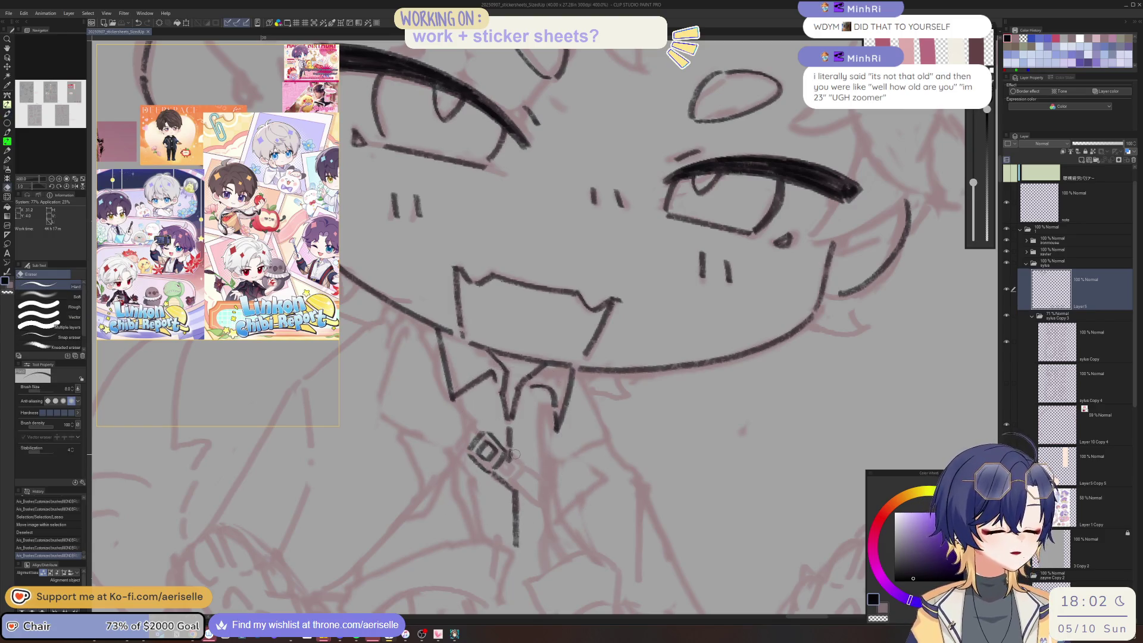
pyautogui.moveTo(512, 450); pyautogui.dragTo(515, 490)
pyautogui.press('p')
pyautogui.scroll(-4, 617, 398)
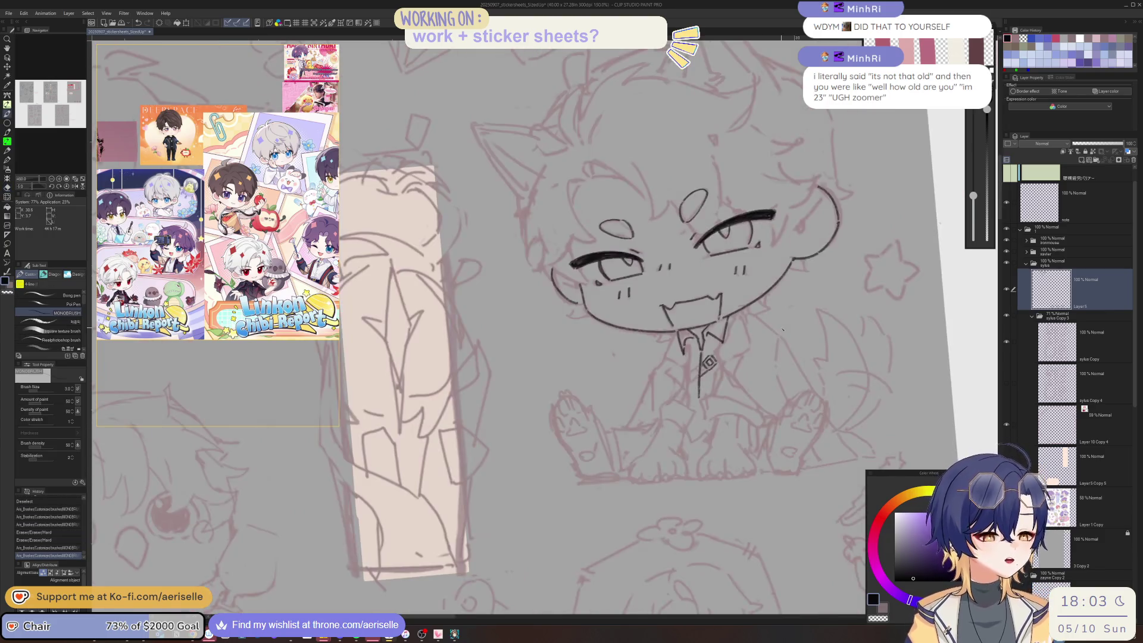
pyautogui.scroll(4, 561, 397)
pyautogui.press('e')
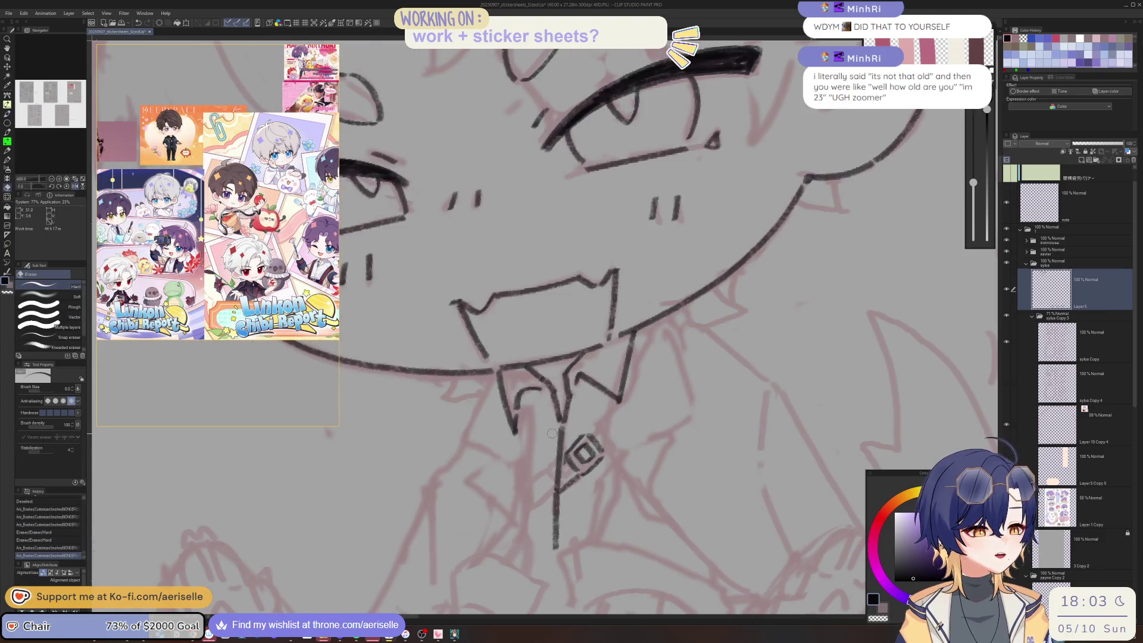
pyautogui.moveTo(552, 429); pyautogui.dragTo(549, 549)
pyautogui.moveTo(644, 369)
pyautogui.mouseDown()
pyautogui.moveTo(534, 381)
pyautogui.moveTo(666, 449)
pyautogui.mouseUp()
pyautogui.press('p')
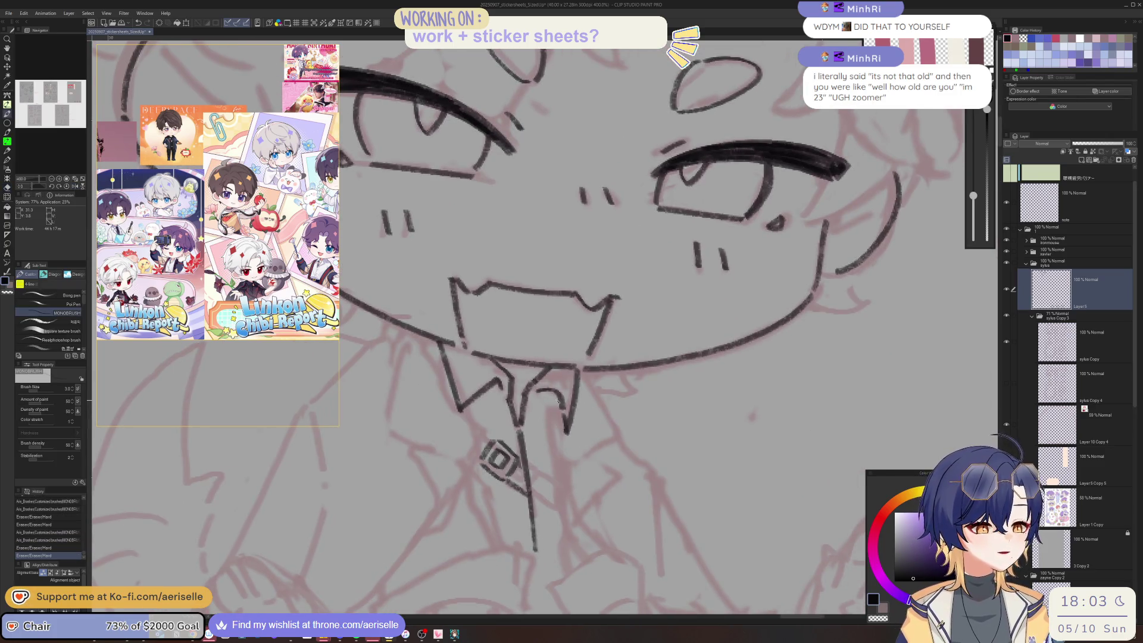
pyautogui.moveTo(560, 397); pyautogui.dragTo(551, 468)
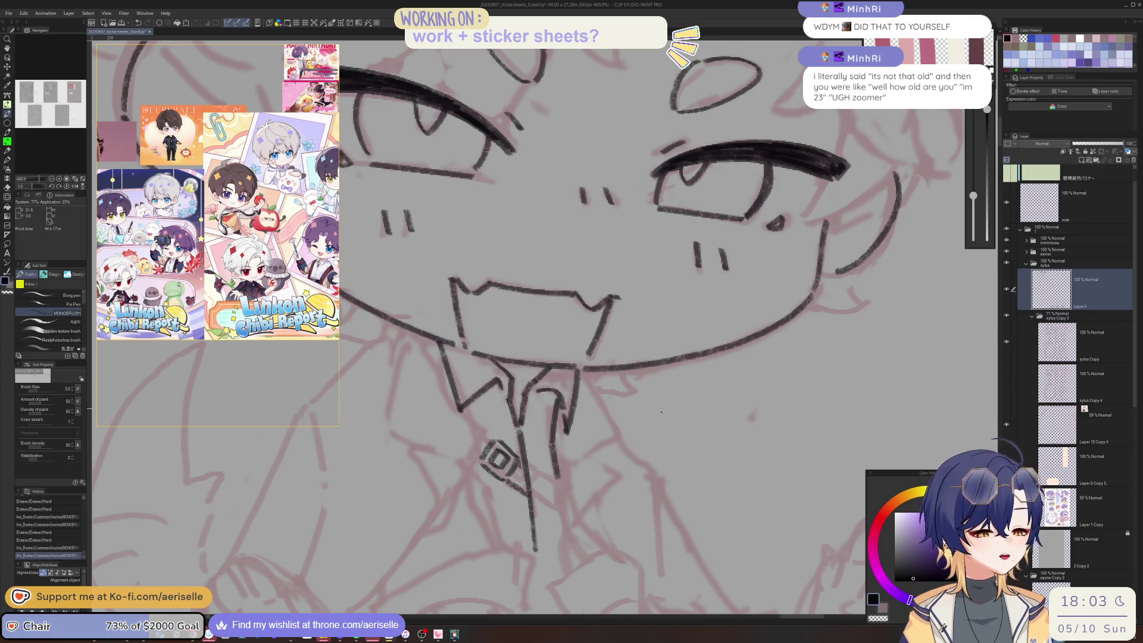
# - Erase the stray mark near the tie and ink the tie's left edge
pyautogui.moveTo(649, 393)
pyautogui.mouseDown()
pyautogui.moveTo(572, 388)
pyautogui.moveTo(600, 443)
pyautogui.moveTo(660, 392)
pyautogui.moveTo(533, 485)
pyautogui.moveTo(582, 515)
pyautogui.mouseUp()
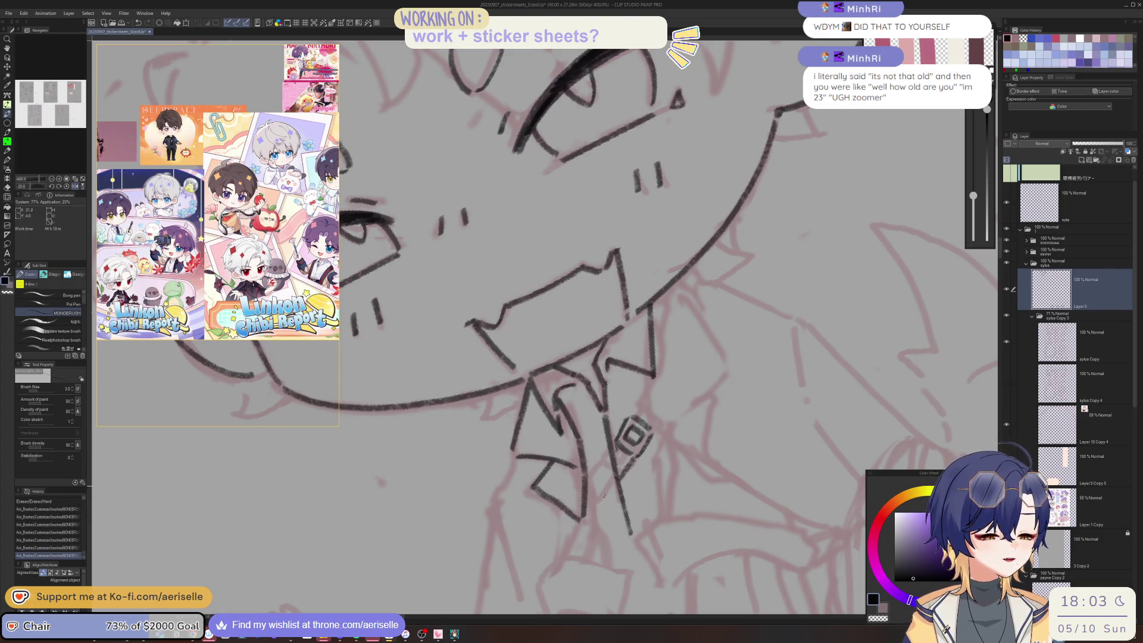
pyautogui.hotkey('ctrl', '-')
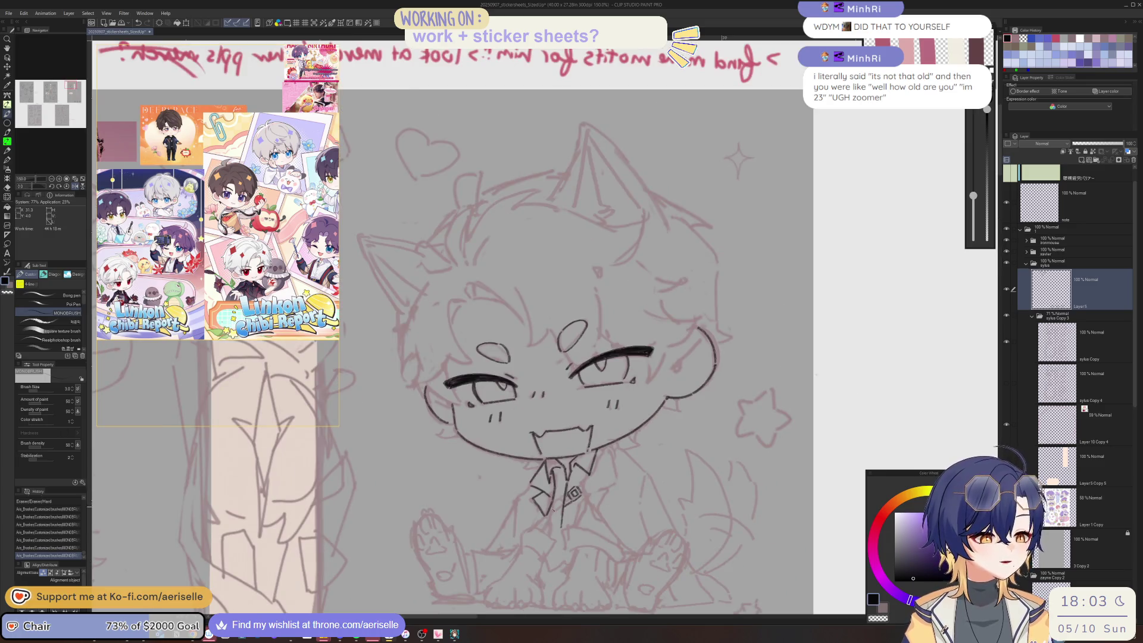
pyautogui.hotkey('ctrl', '+')
pyautogui.press('e')
pyautogui.moveTo(556, 493)
pyautogui.mouseDown()
pyautogui.moveTo(543, 510)
pyautogui.moveTo(571, 548)
pyautogui.mouseUp()
pyautogui.scroll(2, 531, 492)
pyautogui.press('p')
pyautogui.moveTo(579, 506)
pyautogui.mouseDown()
pyautogui.moveTo(574, 551)
pyautogui.moveTo(579, 473)
pyautogui.moveTo(400, 468)
pyautogui.moveTo(582, 480)
pyautogui.moveTo(548, 483)
pyautogui.mouseUp()
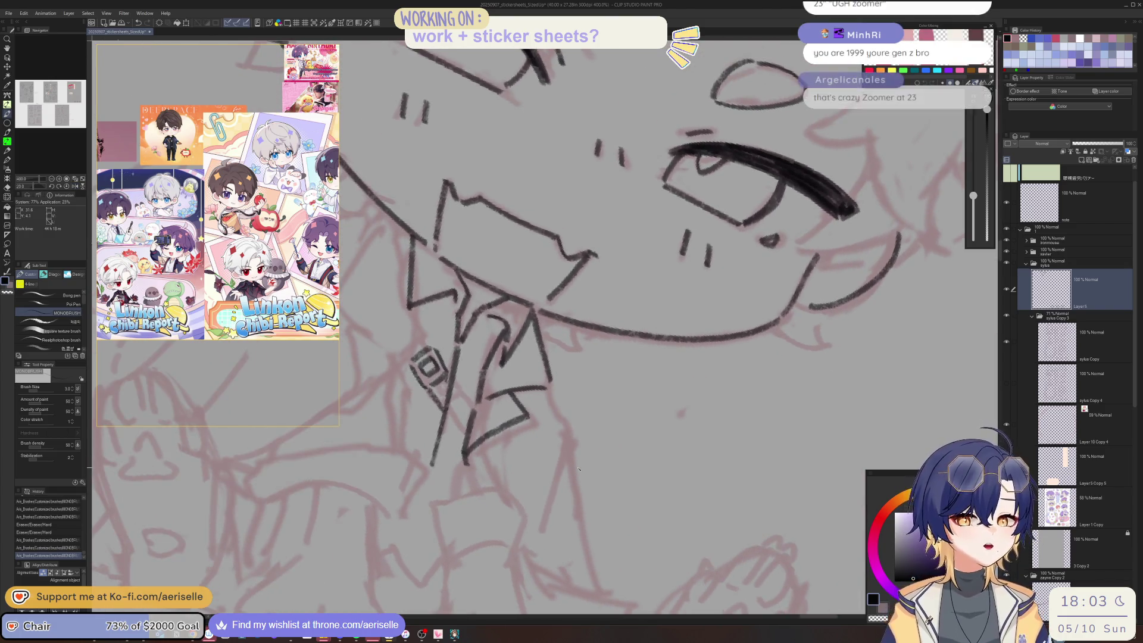
pyautogui.moveTo(479, 470); pyautogui.dragTo(500, 484)
# - Mirror the view and ink a stroke down-left along the collar
pyautogui.press('h')
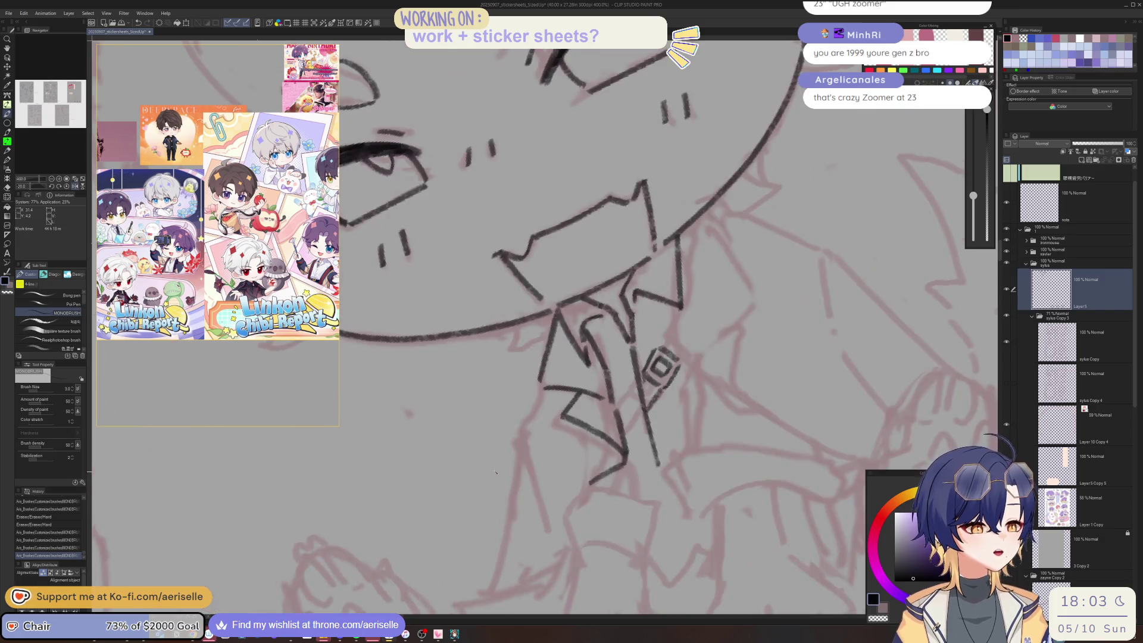
pyautogui.moveTo(539, 394)
pyautogui.mouseDown()
pyautogui.moveTo(521, 426)
pyautogui.moveTo(543, 536)
pyautogui.mouseUp()
pyautogui.scroll(-3, 542, 535)
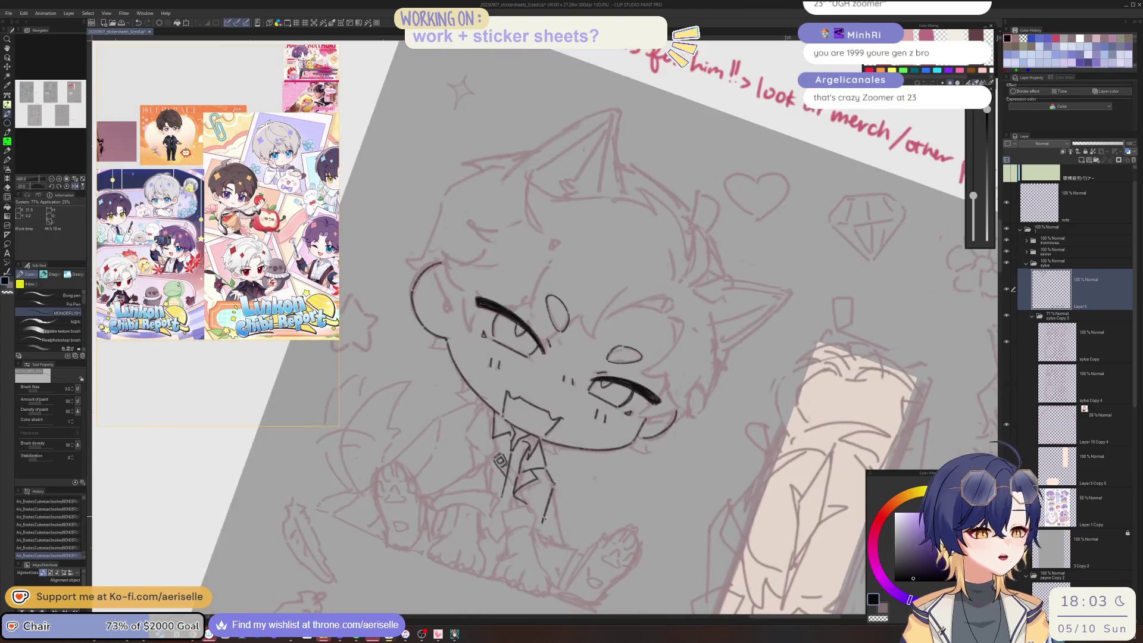
# - Flip the view back and forth and rotate it to check the drawing's proportions
pyautogui.hotkey('ctrl', '@')
pyautogui.press('h')
pyautogui.moveTo(674, 567); pyautogui.dragTo(657, 494)
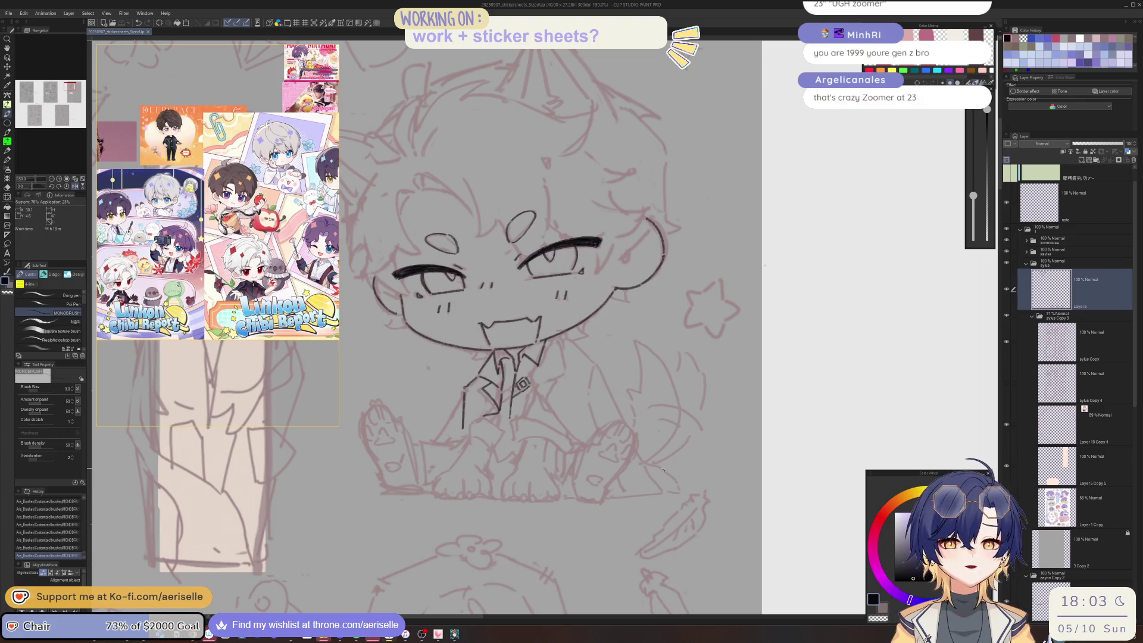
pyautogui.press('h')
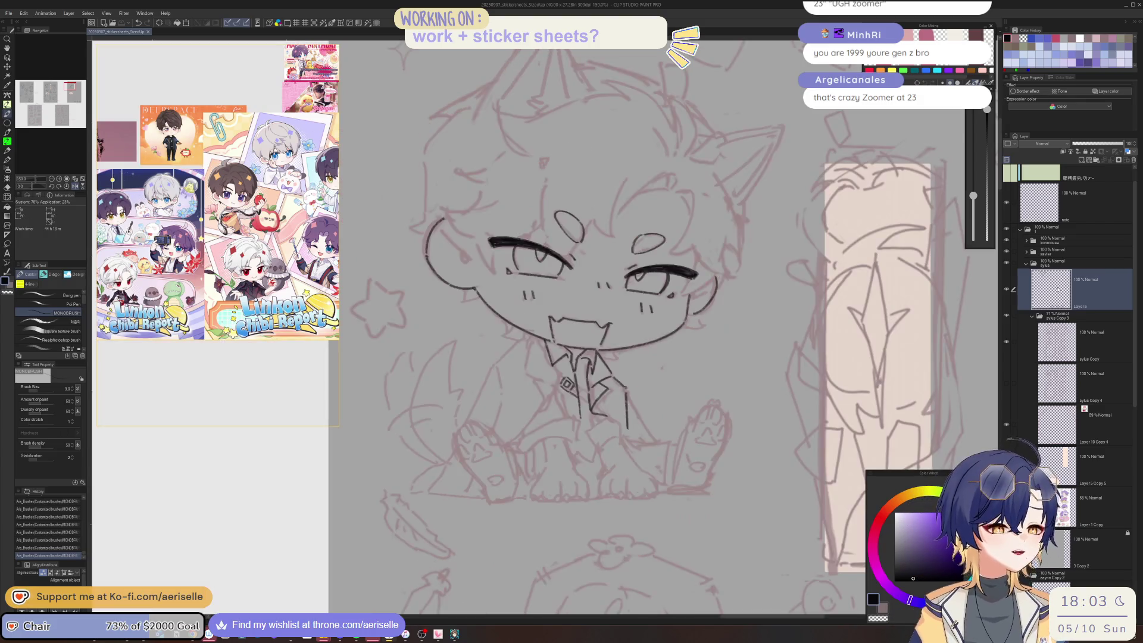
pyautogui.scroll(-3, 1072, 357)
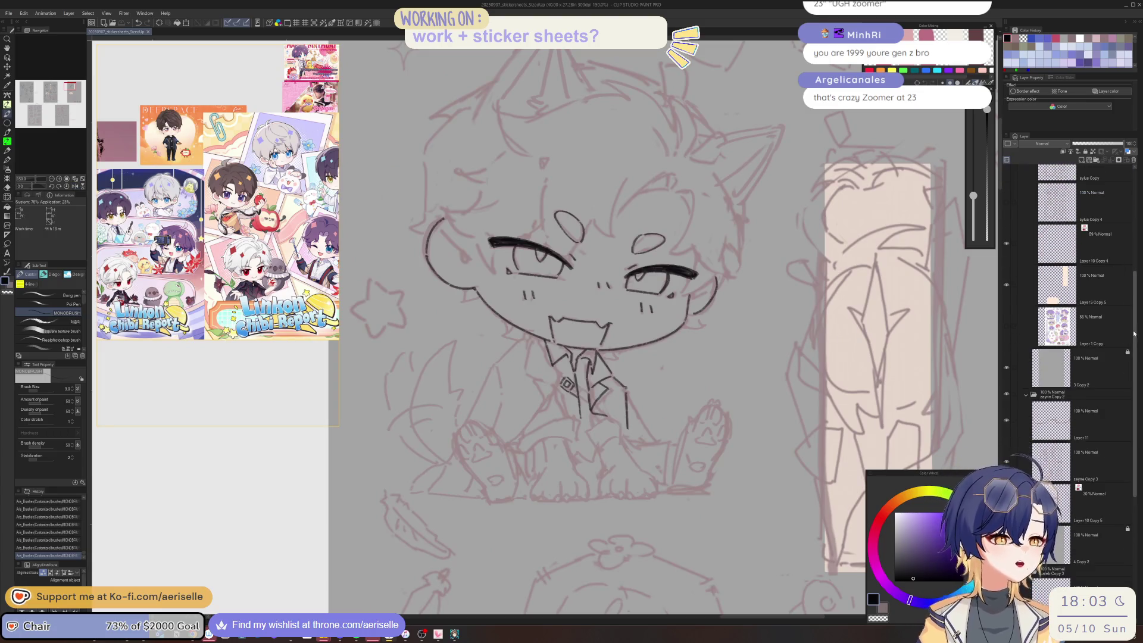
pyautogui.scroll(5, 1101, 229)
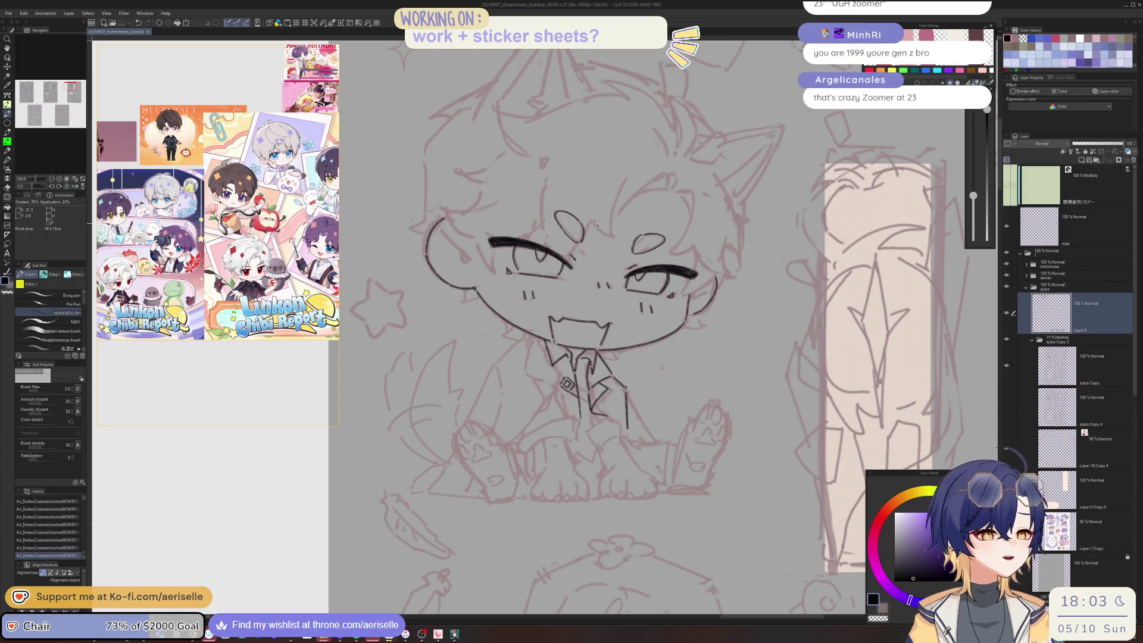
pyautogui.press('h')
pyautogui.moveTo(597, 223); pyautogui.dragTo(572, 310)
pyautogui.scroll(2, 563, 349)
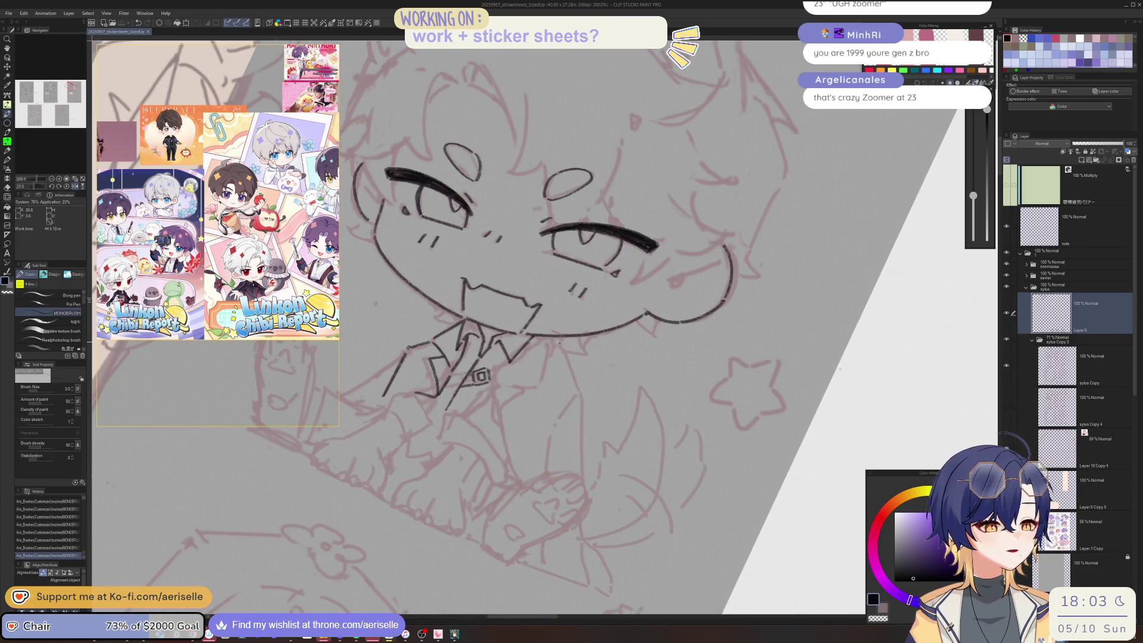
pyautogui.press('-')
pyautogui.press('-')
pyautogui.press('-')
pyautogui.press('^')
pyautogui.press('^')
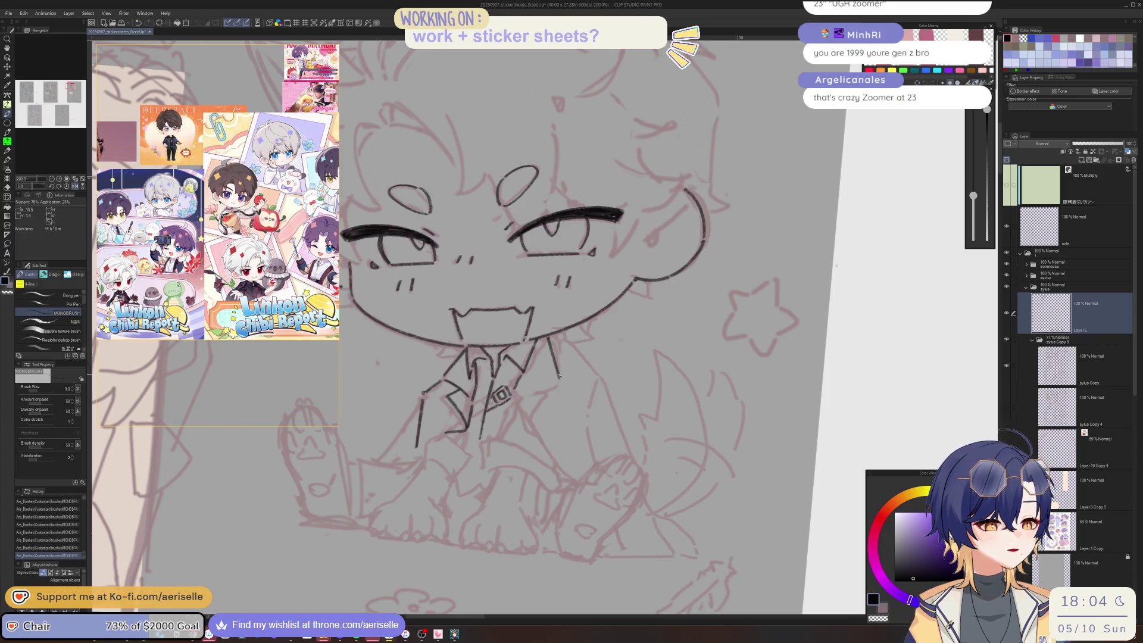
pyautogui.press('^')
pyautogui.press('^')
pyautogui.press('^')
# - Ink a short stroke along the tie and extend the lower collar line
pyautogui.scroll(3, 474, 339)
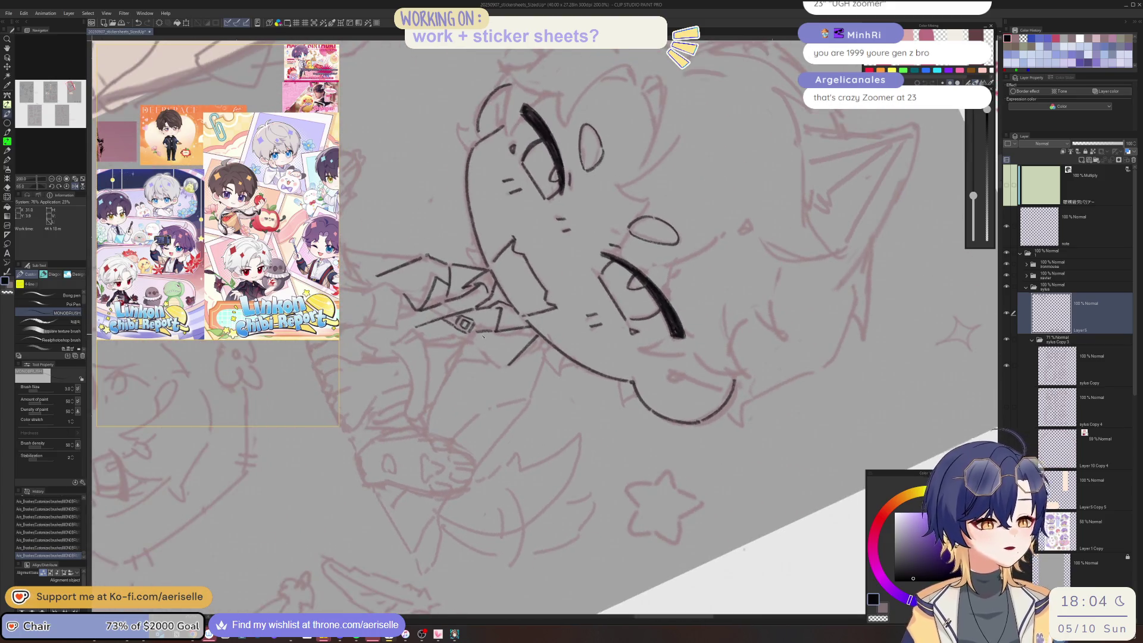
pyautogui.moveTo(491, 361); pyautogui.dragTo(517, 382)
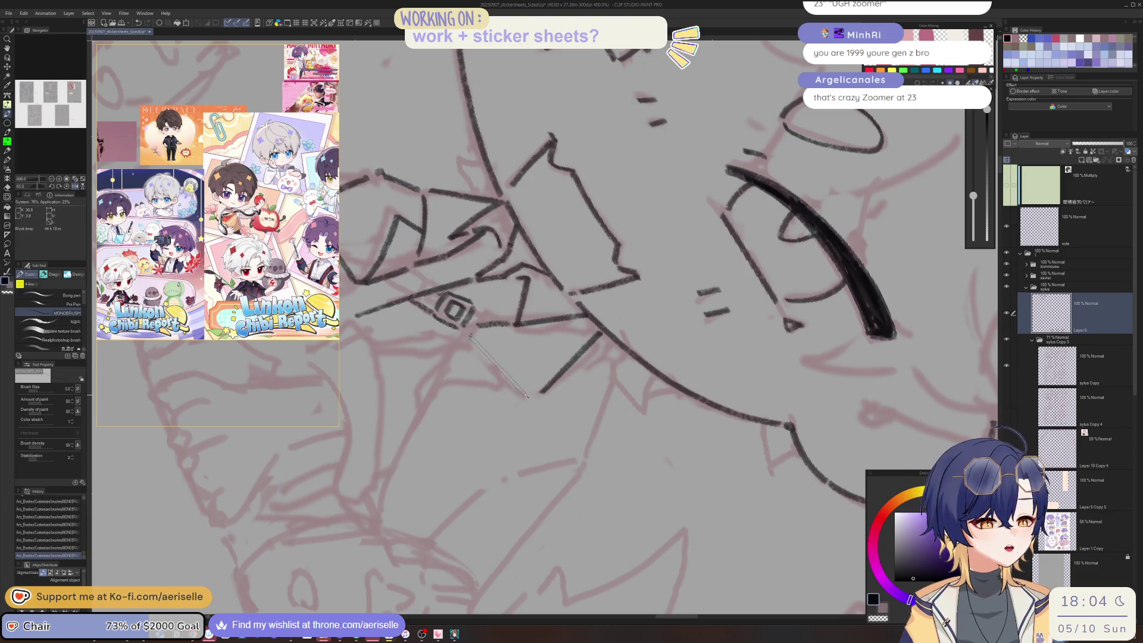
pyautogui.press('-')
pyautogui.press('-')
pyautogui.press('-')
pyautogui.press('-')
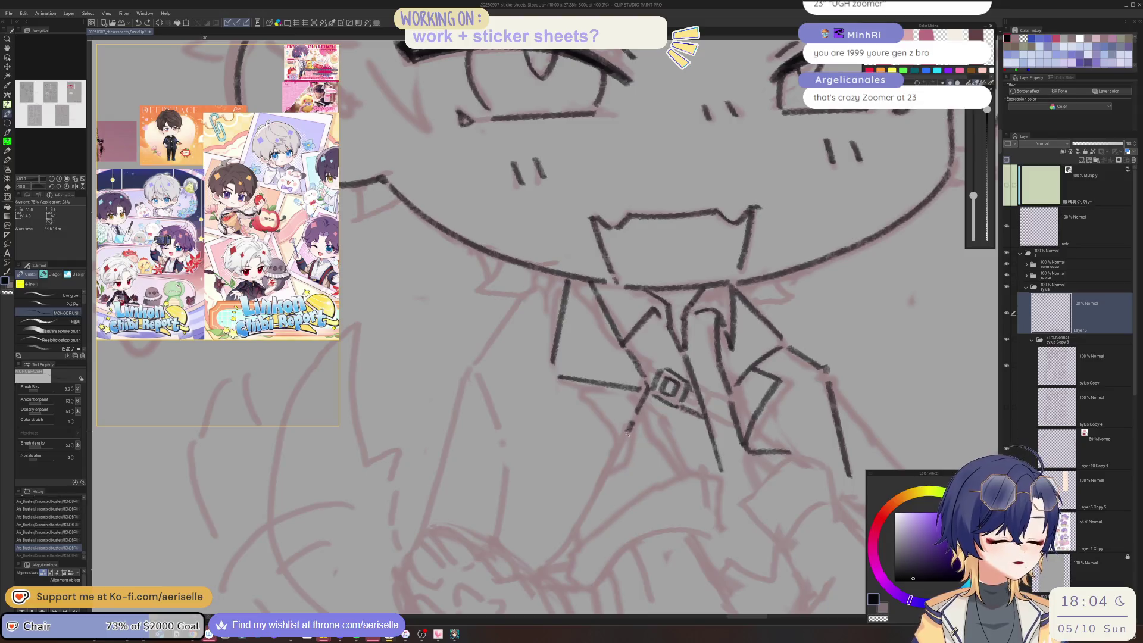
pyautogui.moveTo(597, 478); pyautogui.dragTo(576, 529)
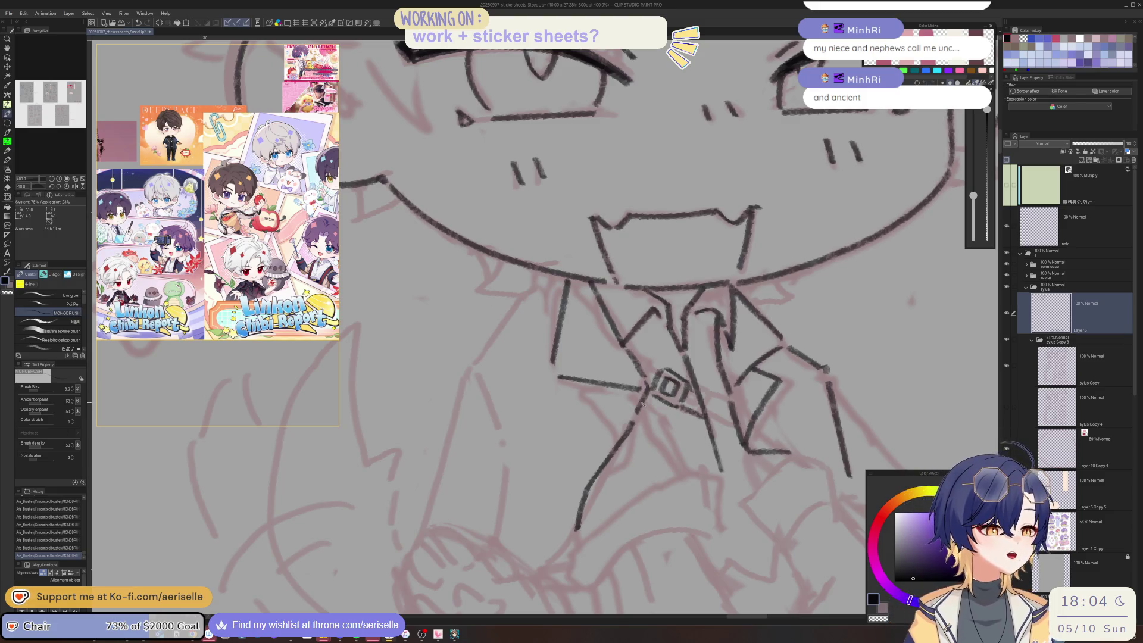
# - Ink the jacket line below the chin, the lapel, and the jacket's left edge
pyautogui.hscroll(5, 640, 409)
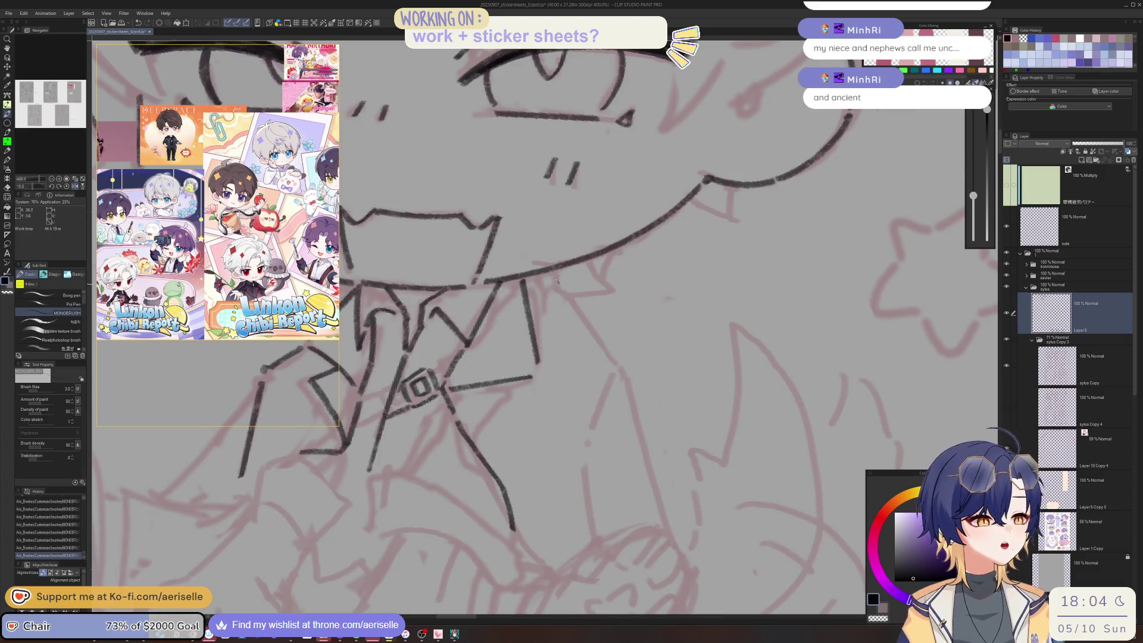
pyautogui.moveTo(569, 296); pyautogui.dragTo(605, 352)
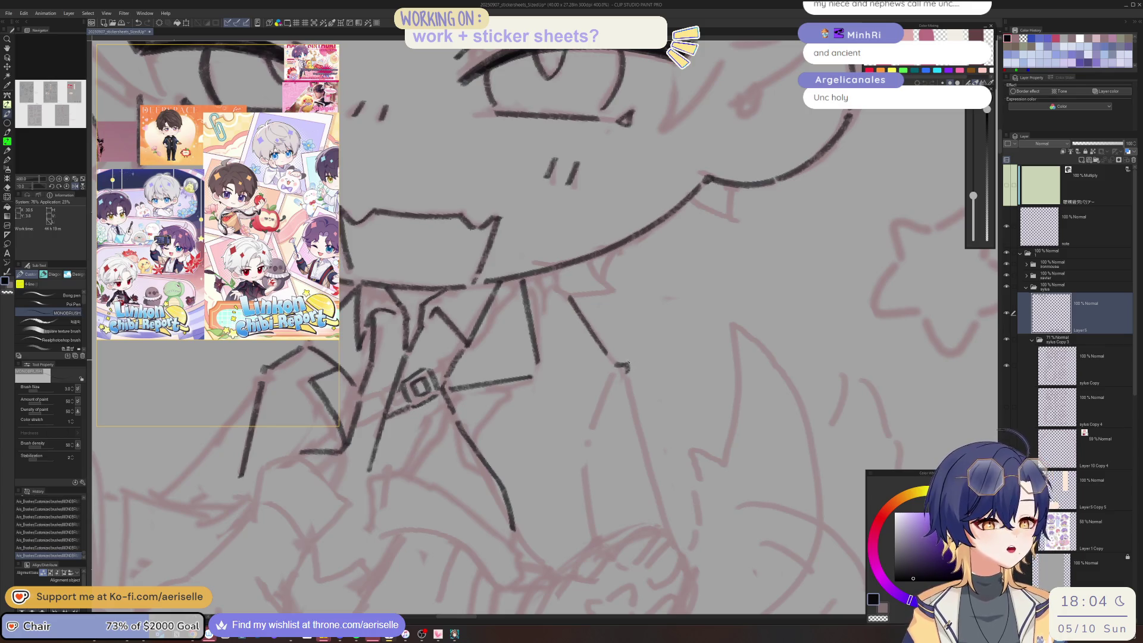
pyautogui.moveTo(606, 354)
pyautogui.mouseDown()
pyautogui.moveTo(624, 371)
pyautogui.moveTo(667, 523)
pyautogui.mouseUp()
pyautogui.press('h')
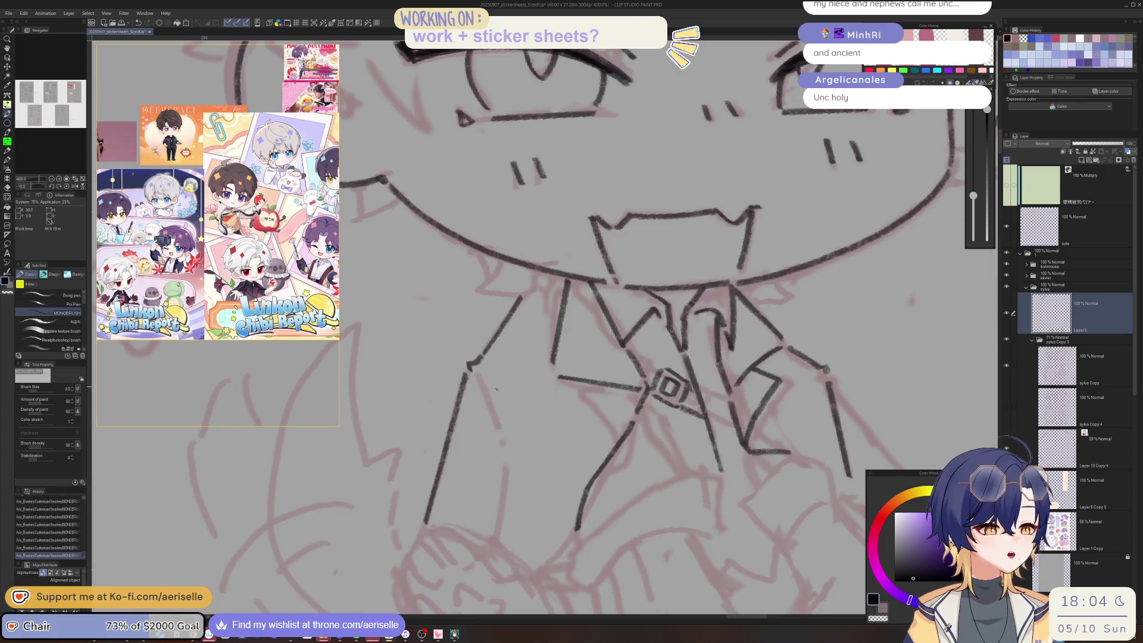
pyautogui.moveTo(478, 378)
pyautogui.mouseDown()
pyautogui.moveTo(504, 432)
pyautogui.moveTo(499, 534)
pyautogui.mouseUp()
pyautogui.scroll(-5, 668, 369)
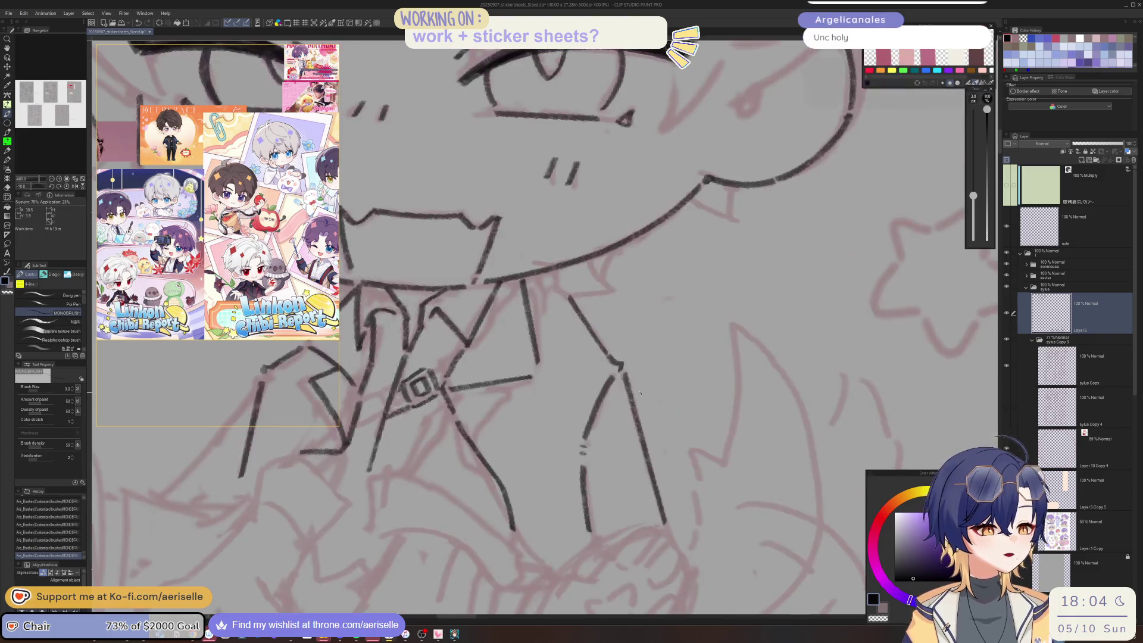
pyautogui.scroll(5, 605, 380)
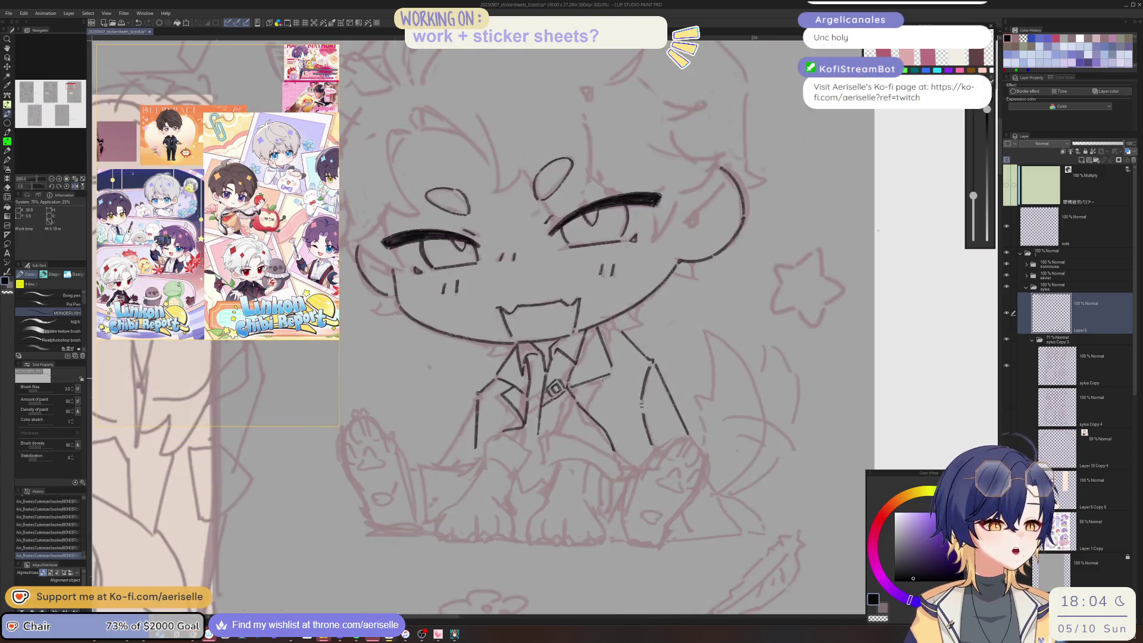
# - Add a stroke near the collar, extend the left jacket line, and ink the front and curved hem
pyautogui.moveTo(607, 390); pyautogui.dragTo(601, 453)
pyautogui.scroll(-5, 709, 452)
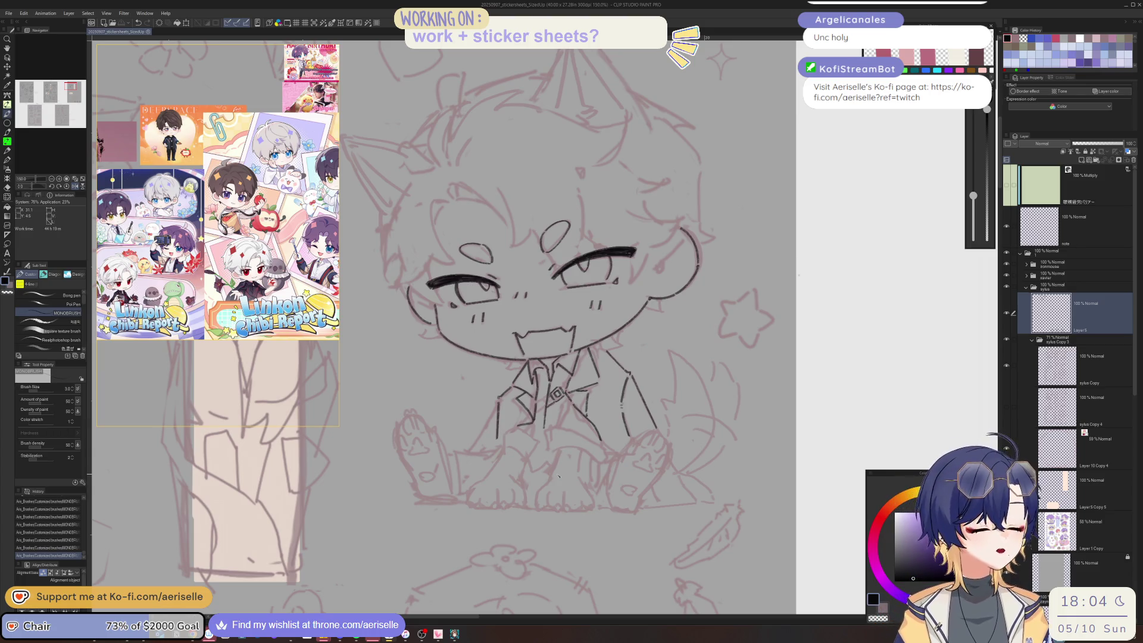
pyautogui.scroll(5, 518, 425)
pyautogui.moveTo(509, 431); pyautogui.dragTo(499, 470)
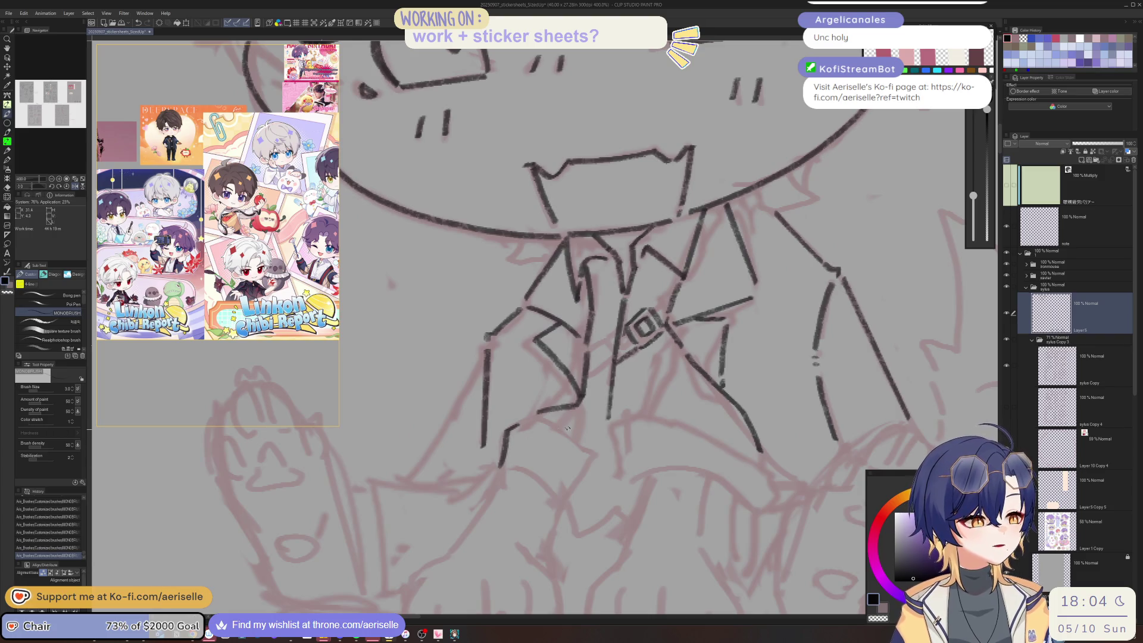
pyautogui.moveTo(525, 420); pyautogui.dragTo(576, 444)
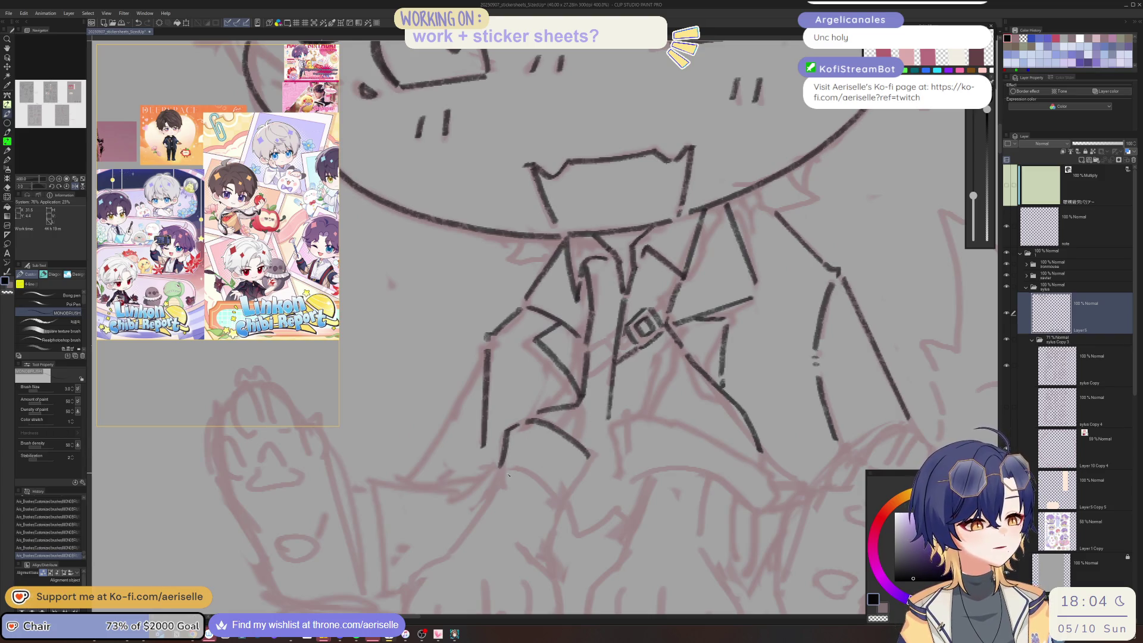
pyautogui.moveTo(517, 475); pyautogui.dragTo(561, 511)
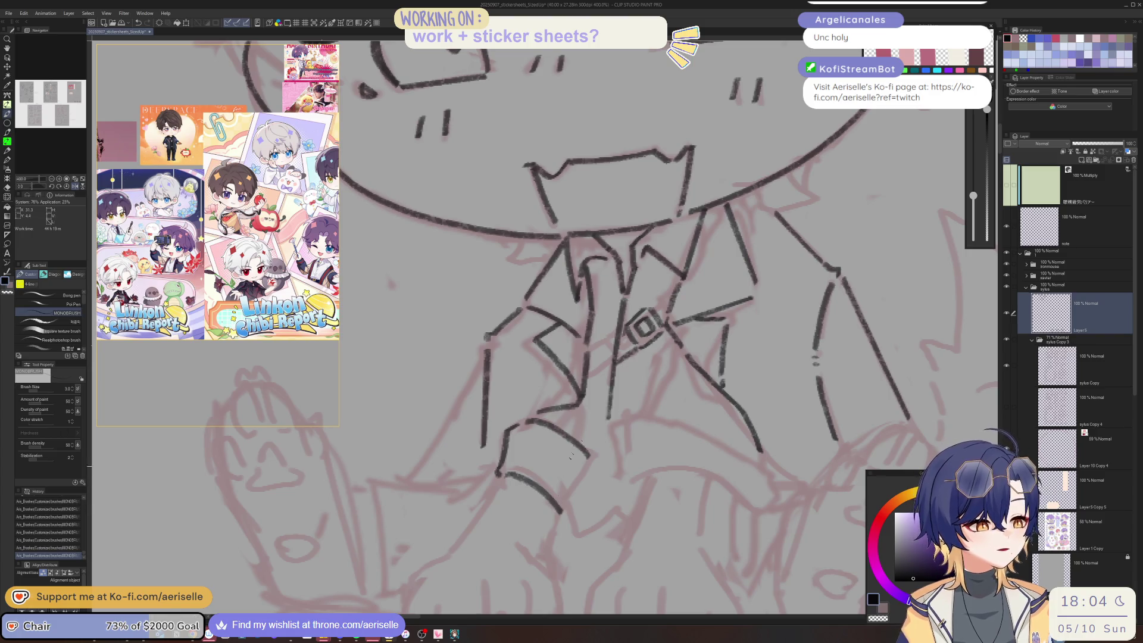
# - Ink further downward jacket lines, erasing and redrawing one stray stroke
pyautogui.press('h')
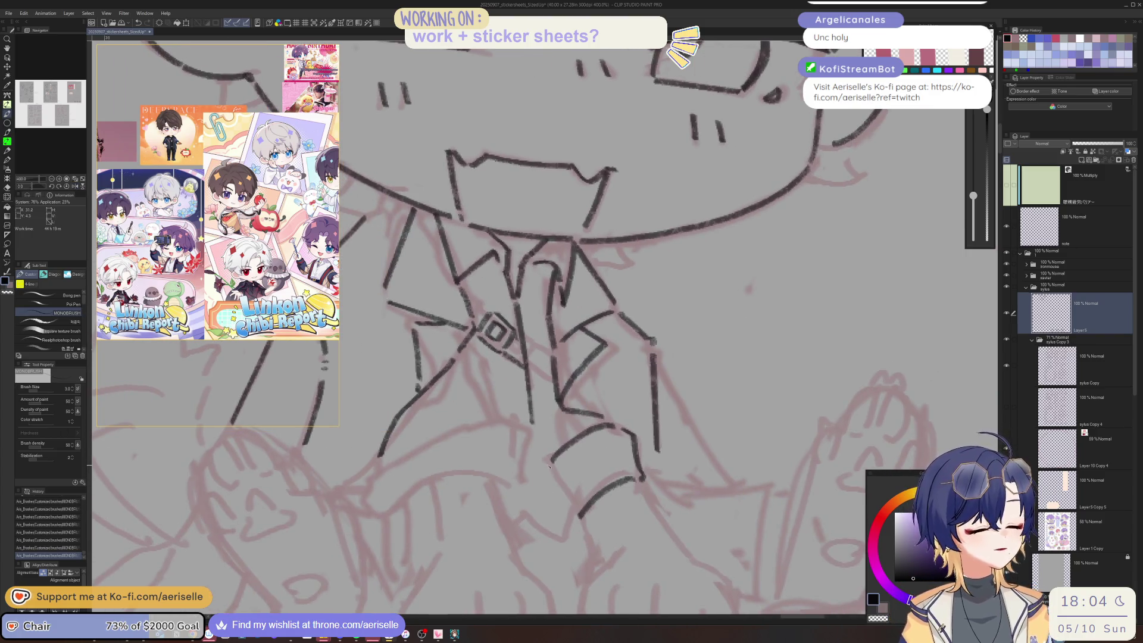
pyautogui.moveTo(548, 482); pyautogui.dragTo(569, 521)
pyautogui.press('h')
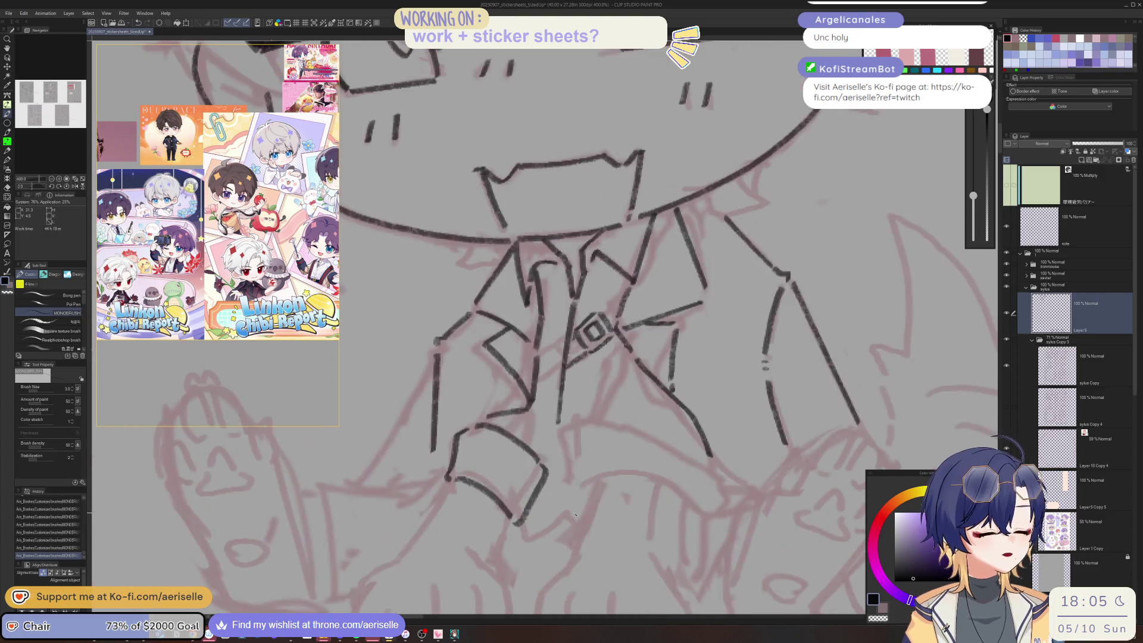
pyautogui.moveTo(589, 438); pyautogui.dragTo(585, 485)
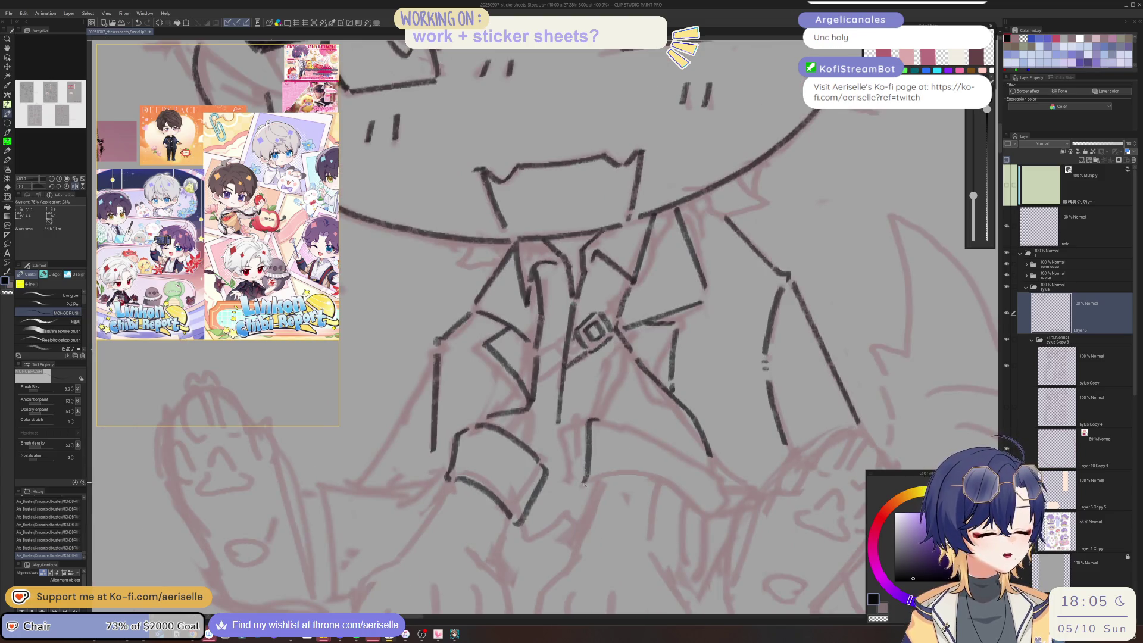
pyautogui.moveTo(476, 480); pyautogui.dragTo(527, 539)
pyautogui.press('e')
pyautogui.moveTo(533, 447)
pyautogui.mouseDown()
pyautogui.moveTo(521, 427)
pyautogui.moveTo(552, 452)
pyautogui.moveTo(571, 499)
pyautogui.mouseUp()
pyautogui.press('p')
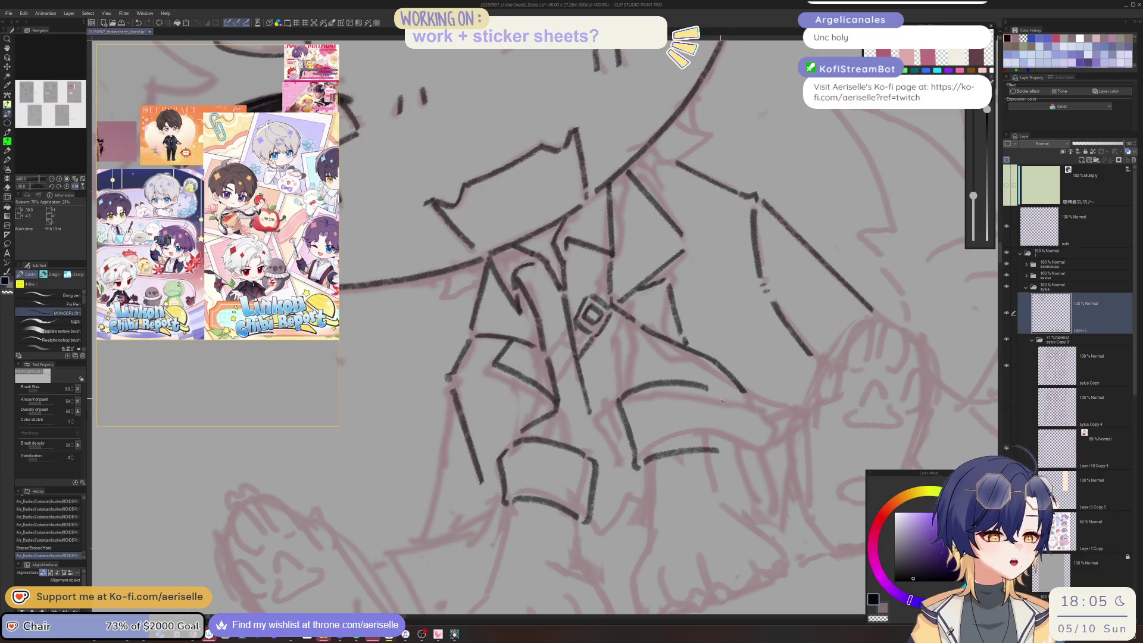
# - Lasso the lower jacket lines, rotate and move them with Free Transform, then deselect
pyautogui.hotkey('ctrl', 'alt', '0')
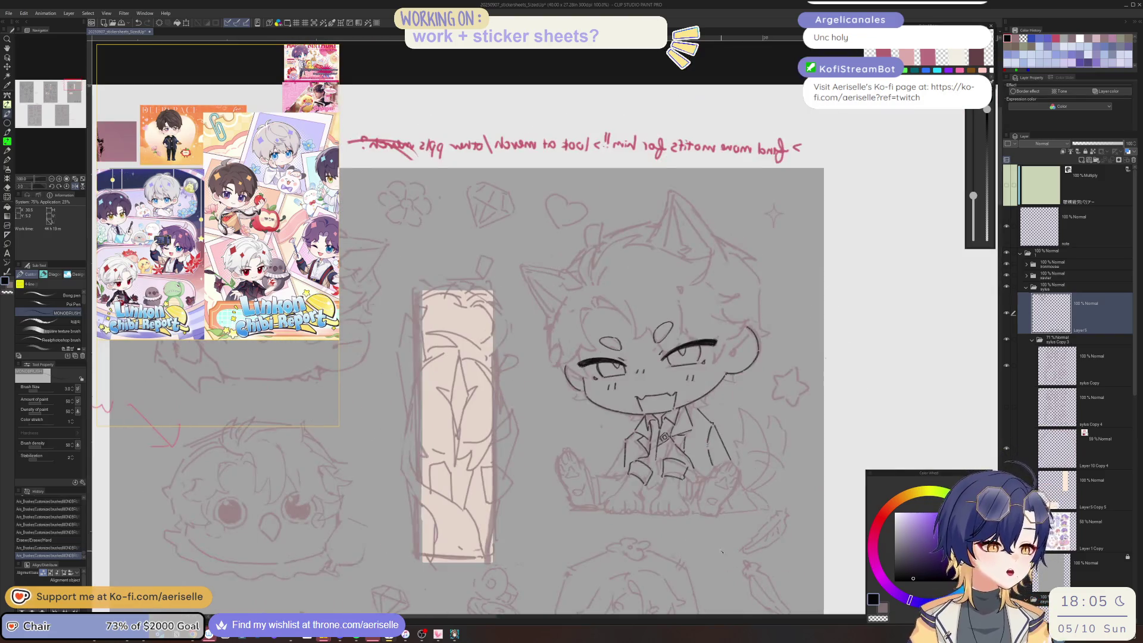
pyautogui.scroll(5, 581, 488)
pyautogui.press('m')
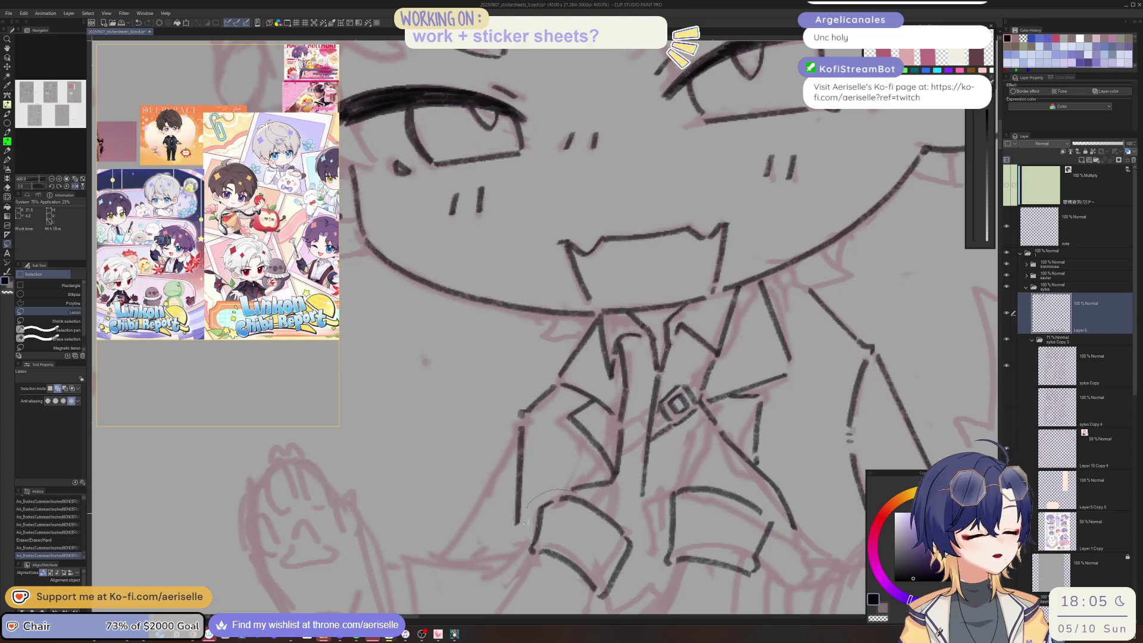
pyautogui.moveTo(605, 613)
pyautogui.mouseDown()
pyautogui.moveTo(647, 553)
pyautogui.moveTo(632, 502)
pyautogui.mouseUp()
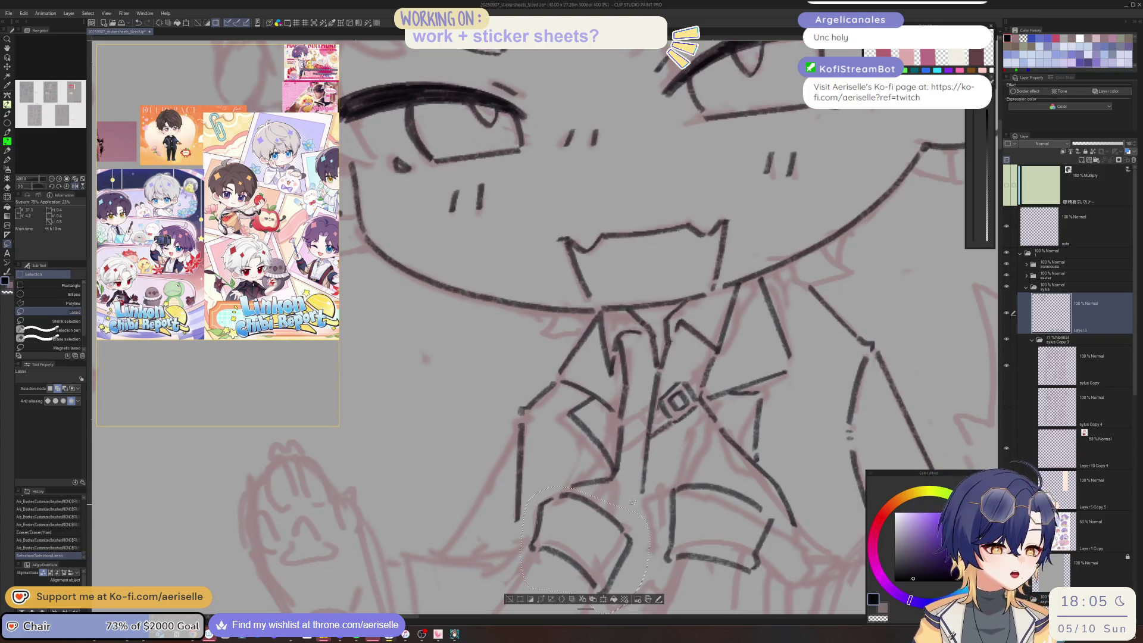
pyautogui.click(603, 599)
pyautogui.moveTo(645, 601)
pyautogui.mouseDown()
pyautogui.moveTo(652, 587)
pyautogui.moveTo(602, 578)
pyautogui.mouseUp()
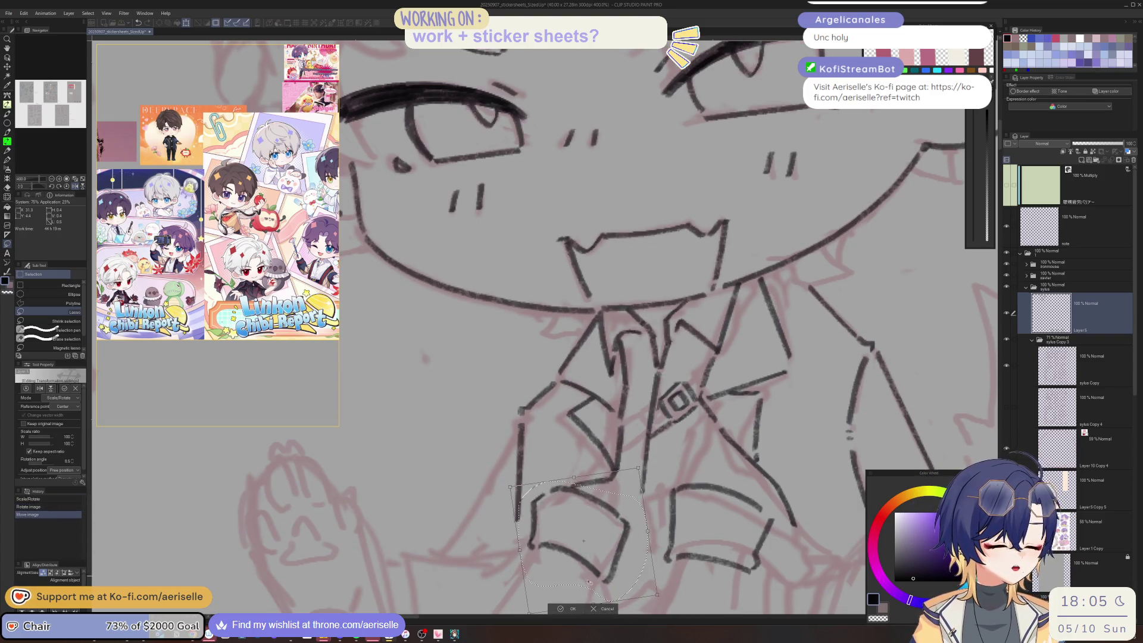
pyautogui.press('Return')
pyautogui.hotkey('ctrl', 'd')
pyautogui.scroll(-3, 649, 354)
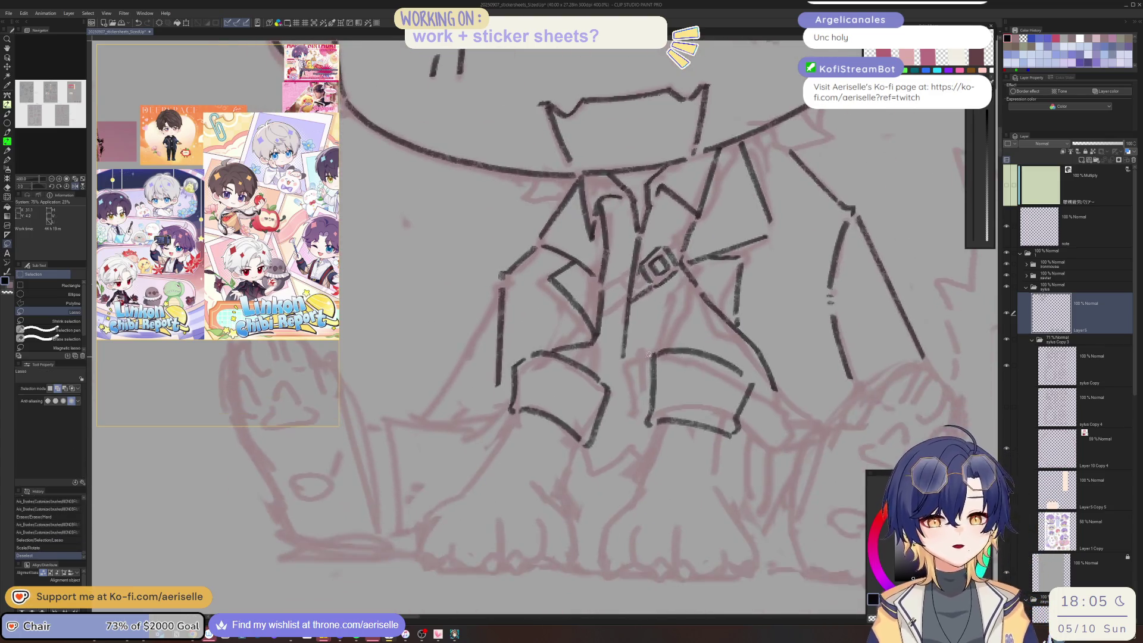
pyautogui.press('-')
# - Ink the right and left leg lines, redoing the bottom of the left leg
pyautogui.press('p')
pyautogui.moveTo(605, 431); pyautogui.dragTo(607, 492)
pyautogui.moveTo(539, 416); pyautogui.dragTo(513, 499)
pyautogui.moveTo(515, 496); pyautogui.dragTo(473, 574)
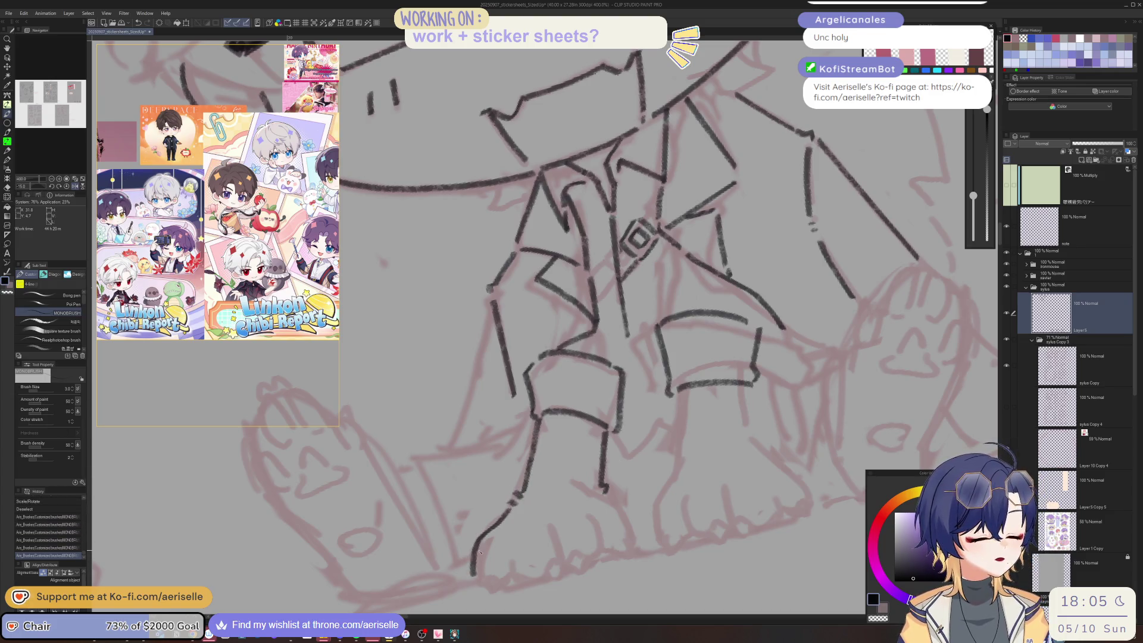
pyautogui.hotkey('ctrl', 'z')
pyautogui.moveTo(500, 525)
pyautogui.mouseDown()
pyautogui.moveTo(480, 570)
pyautogui.moveTo(513, 573)
pyautogui.mouseUp()
# - Add toe lines and extend the foot outline, then straighten the canvas view
pyautogui.moveTo(548, 533); pyautogui.dragTo(555, 559)
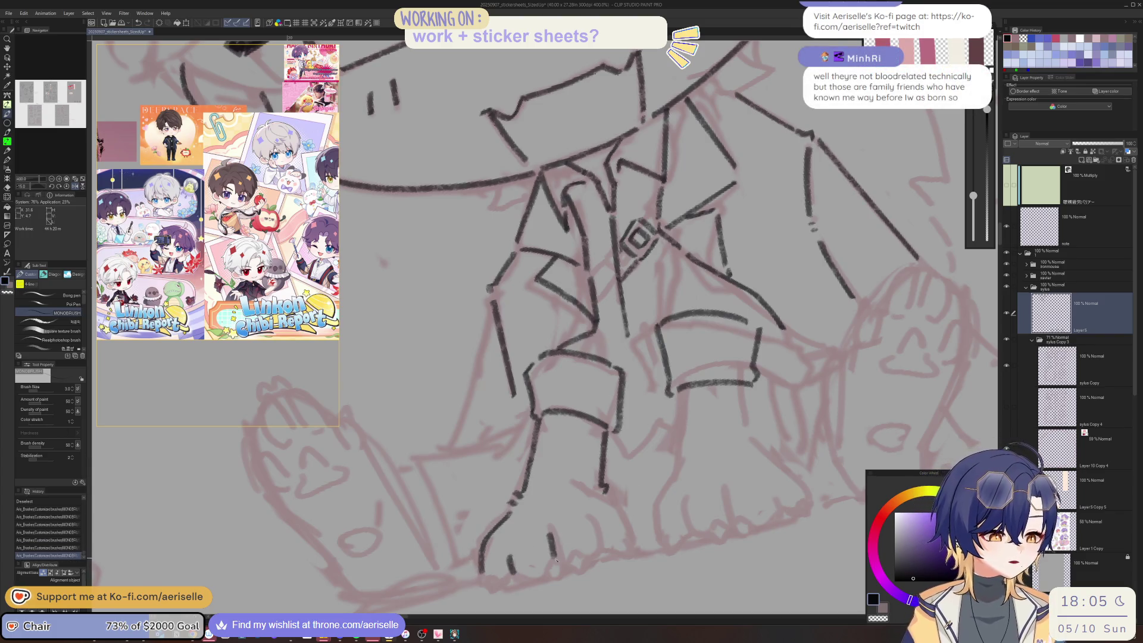
pyautogui.moveTo(595, 523); pyautogui.dragTo(600, 547)
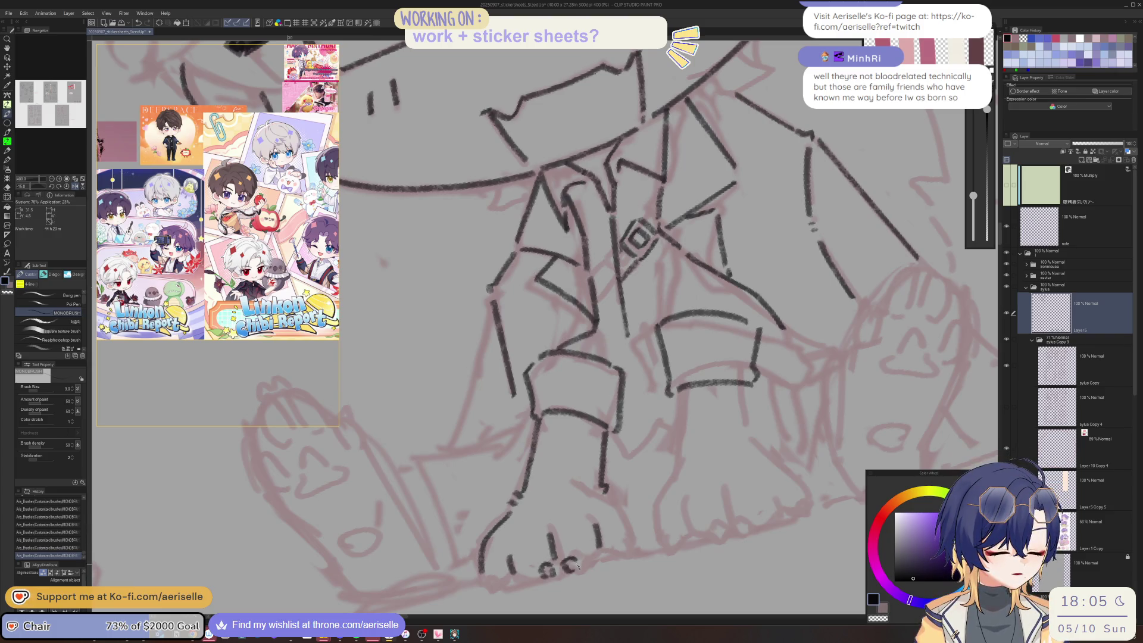
pyautogui.moveTo(527, 576); pyautogui.dragTo(539, 582)
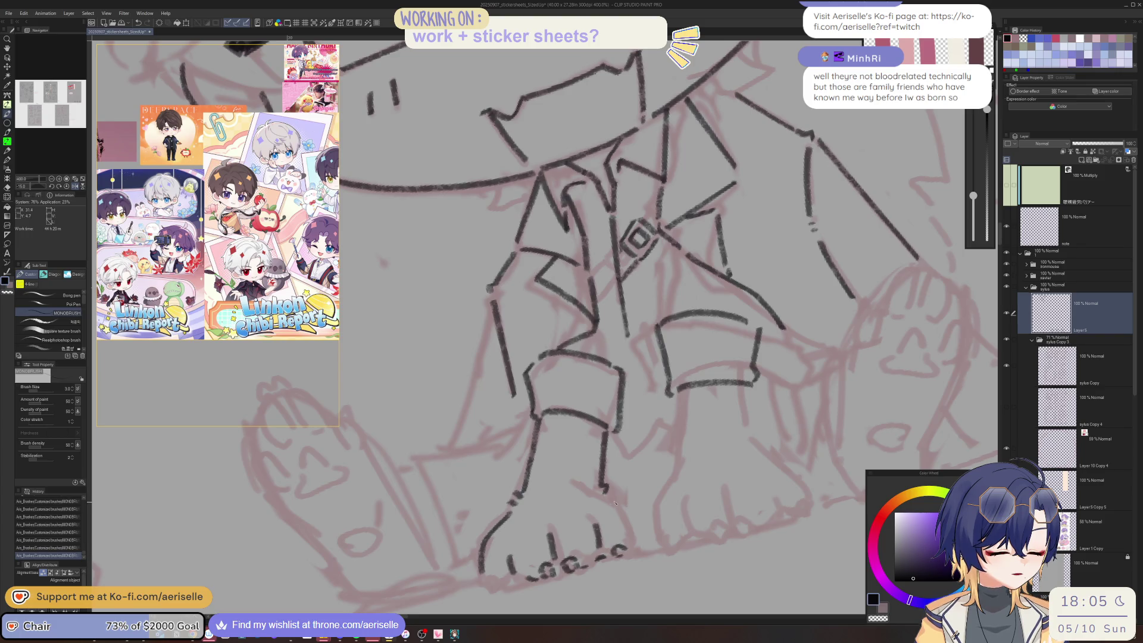
pyautogui.moveTo(617, 508); pyautogui.dragTo(632, 533)
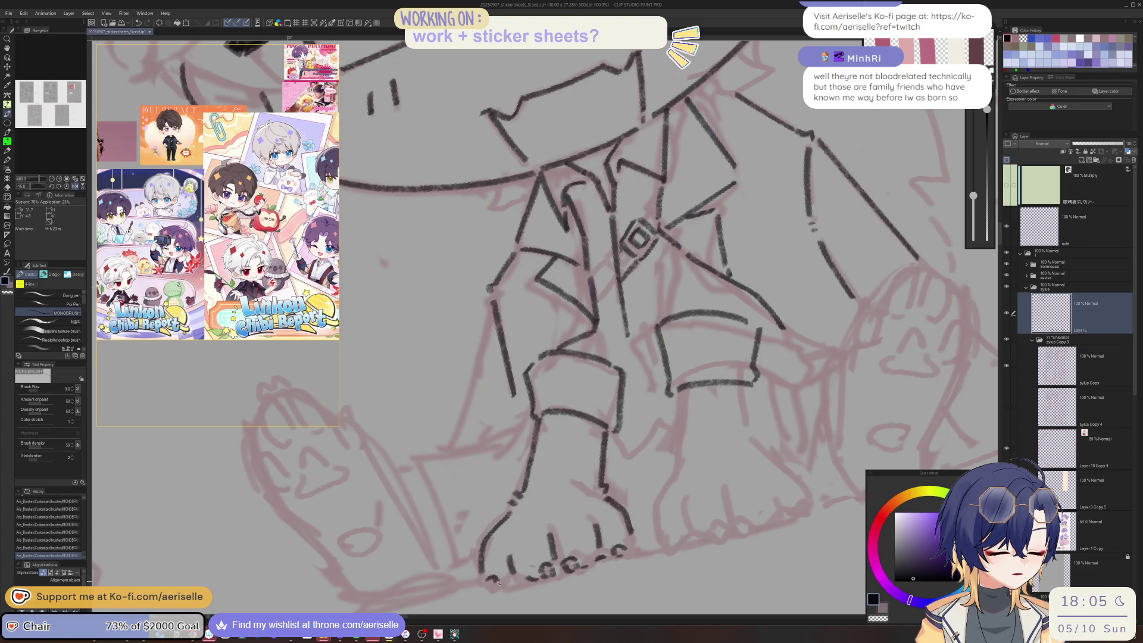
pyautogui.scroll(-5, 493, 578)
pyautogui.hotkey('ctrl', '@')
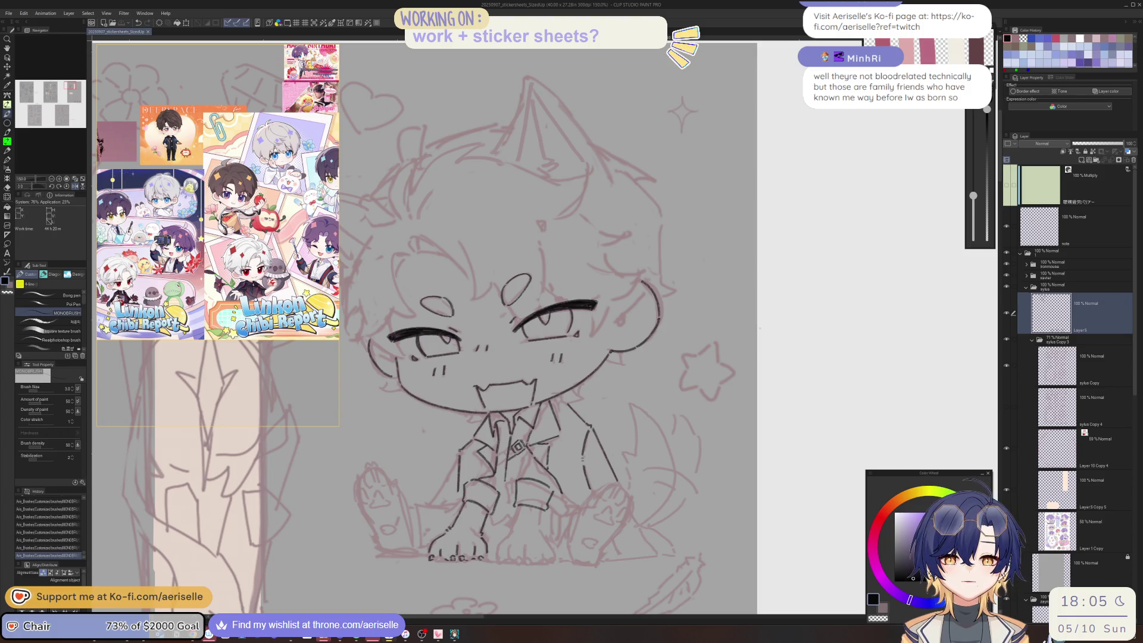
pyautogui.moveTo(176, 39)
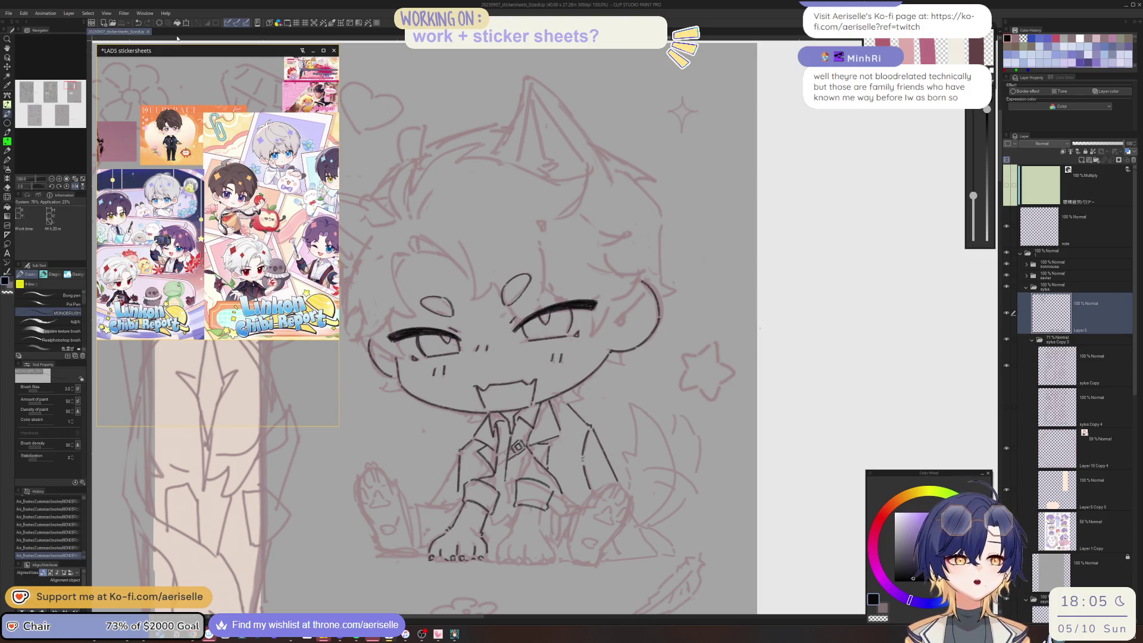
pyautogui.moveTo(212, 47); pyautogui.dragTo(206, 295)
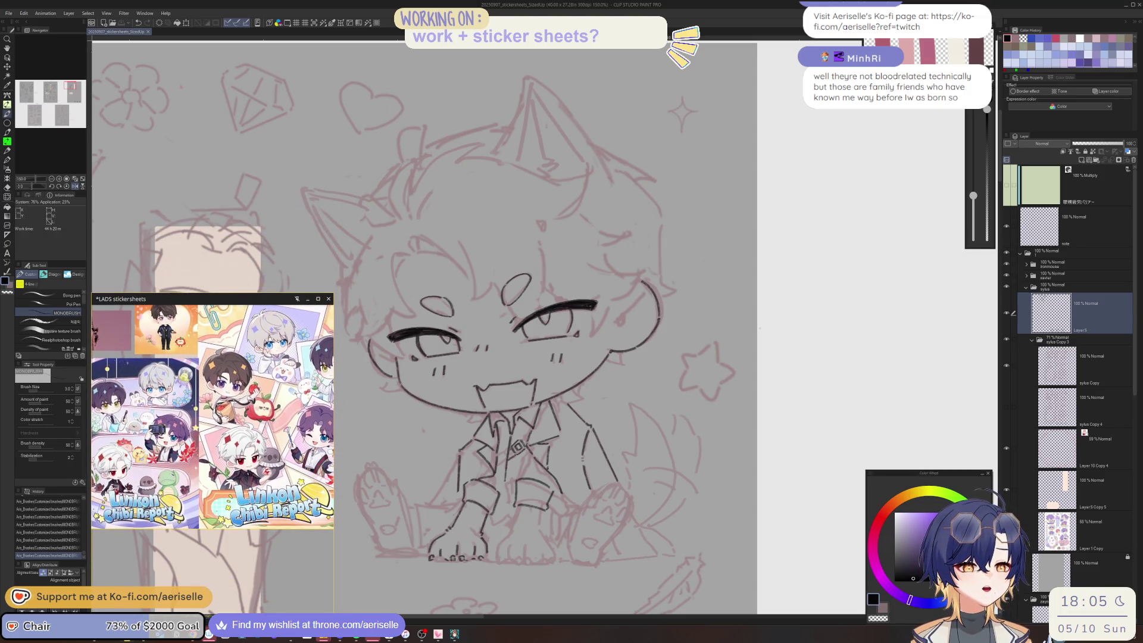
pyautogui.click(8, 13)
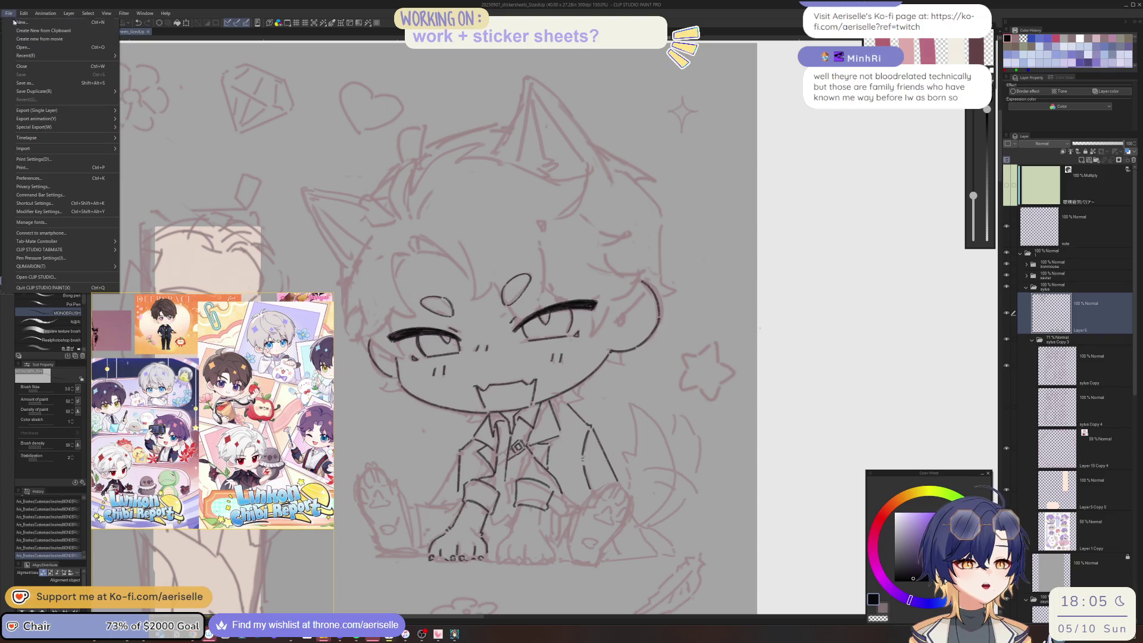
pyautogui.click(32, 48)
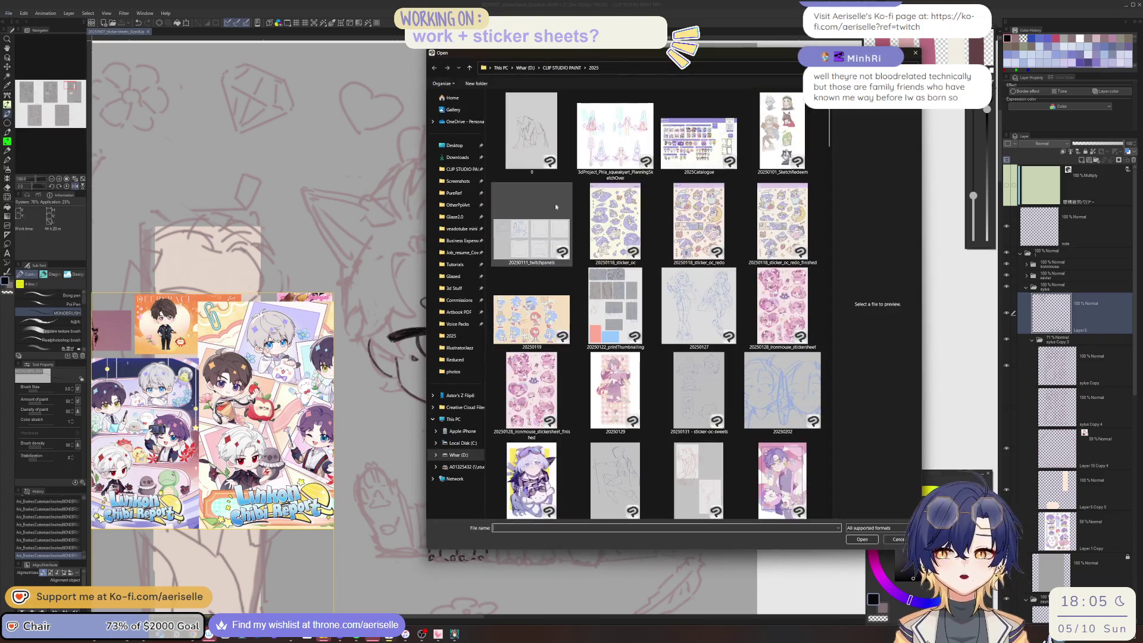
pyautogui.moveTo(830, 119); pyautogui.dragTo(840, 211)
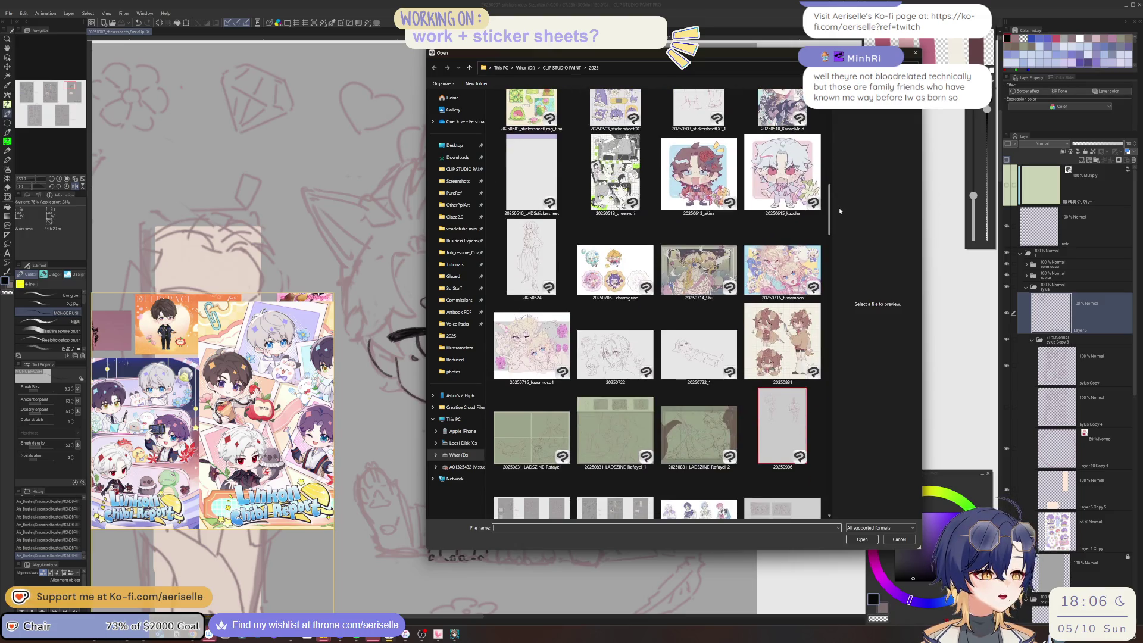
pyautogui.click(713, 426)
pyautogui.doubleClick(714, 425)
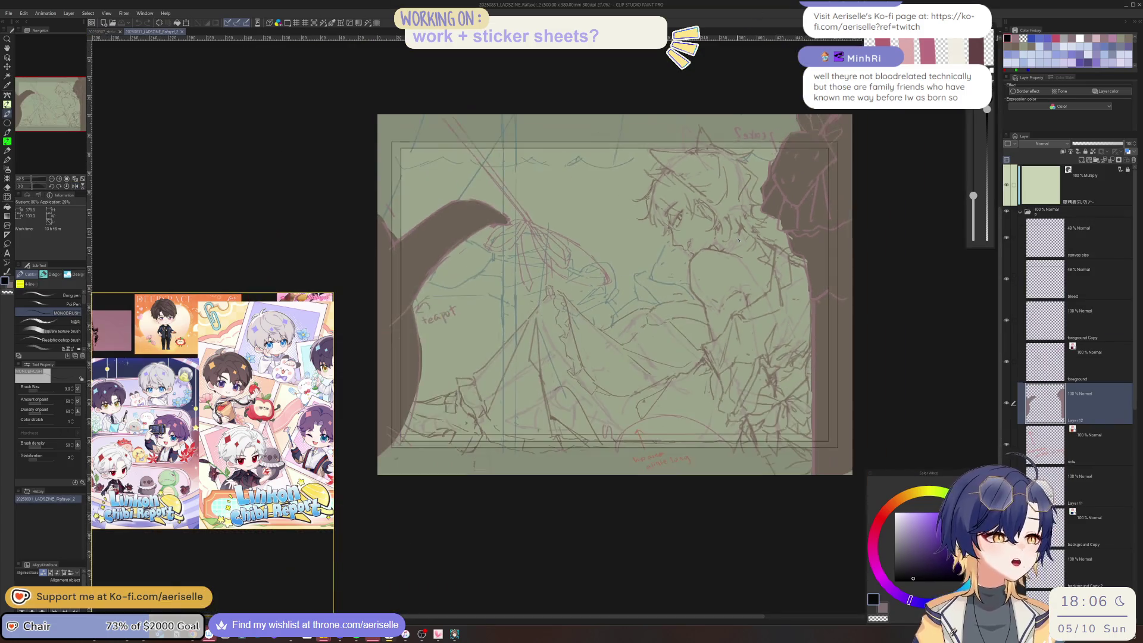
pyautogui.scroll(3, 850, 272)
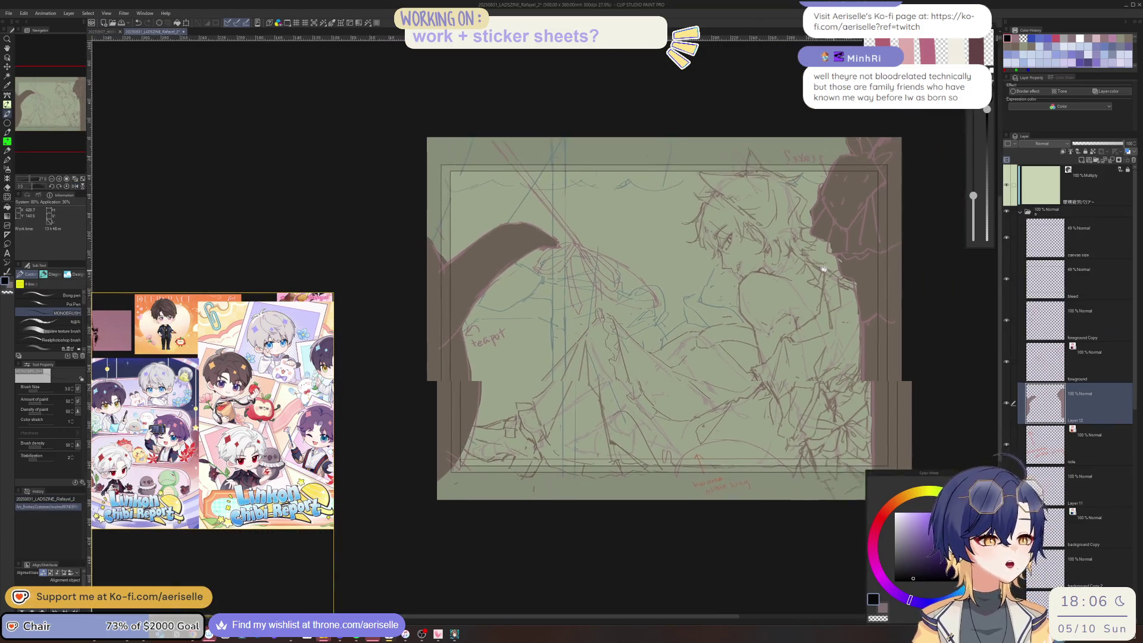
pyautogui.click(299, 321)
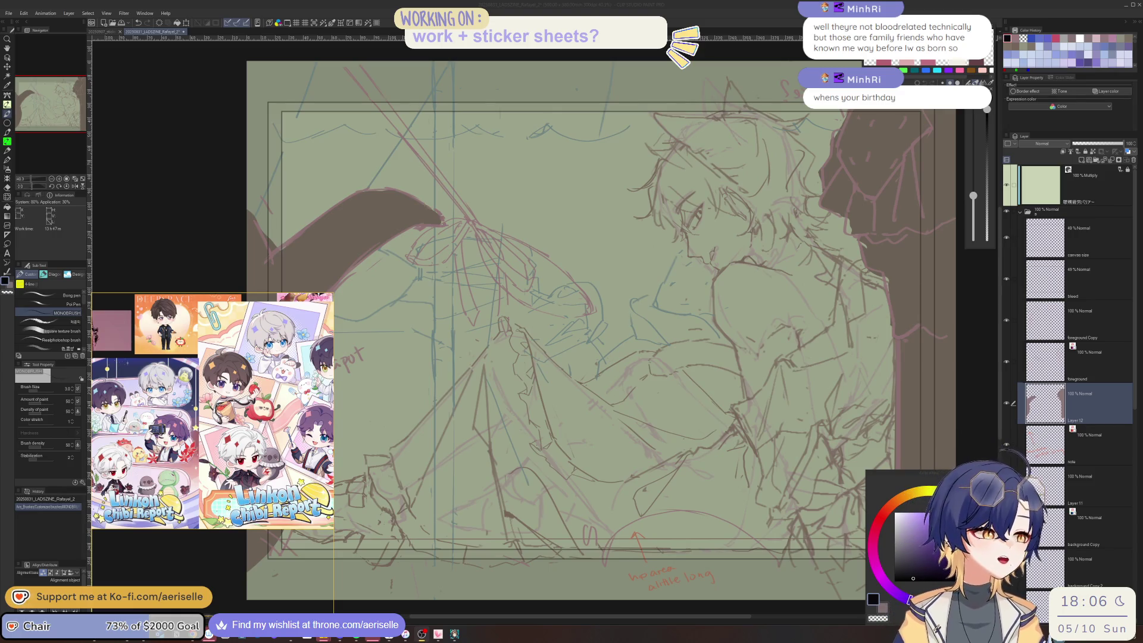
# - Make the stickersheets document the active canvas
pyautogui.click(103, 32)
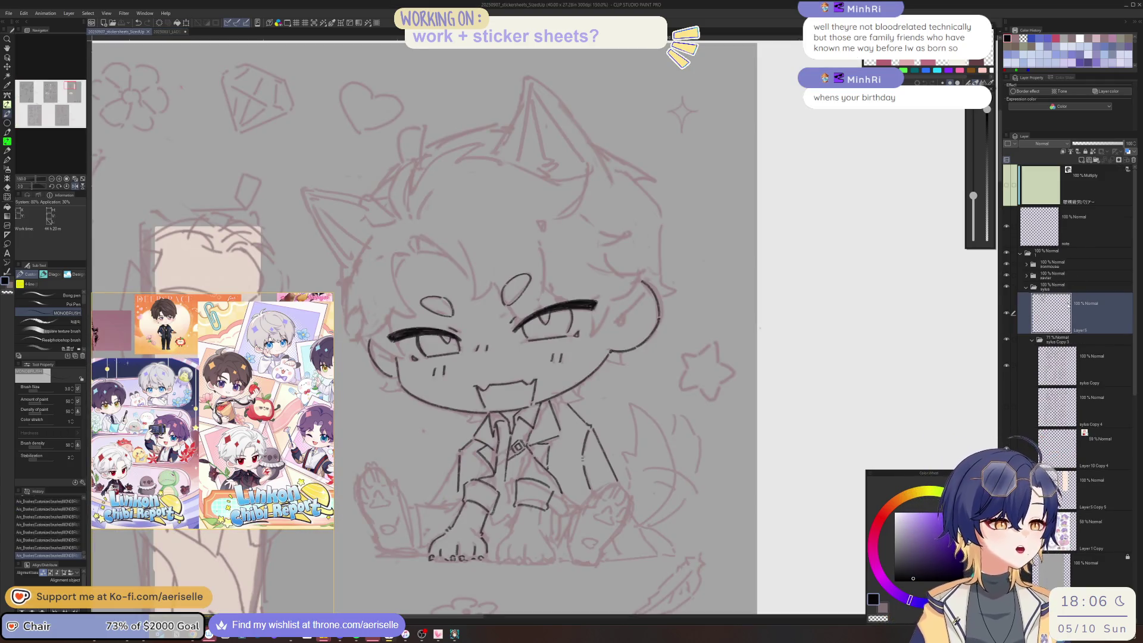
# - Ink the chin line and turn the mouth's left corner into a small sparkle
pyautogui.click(561, 397)
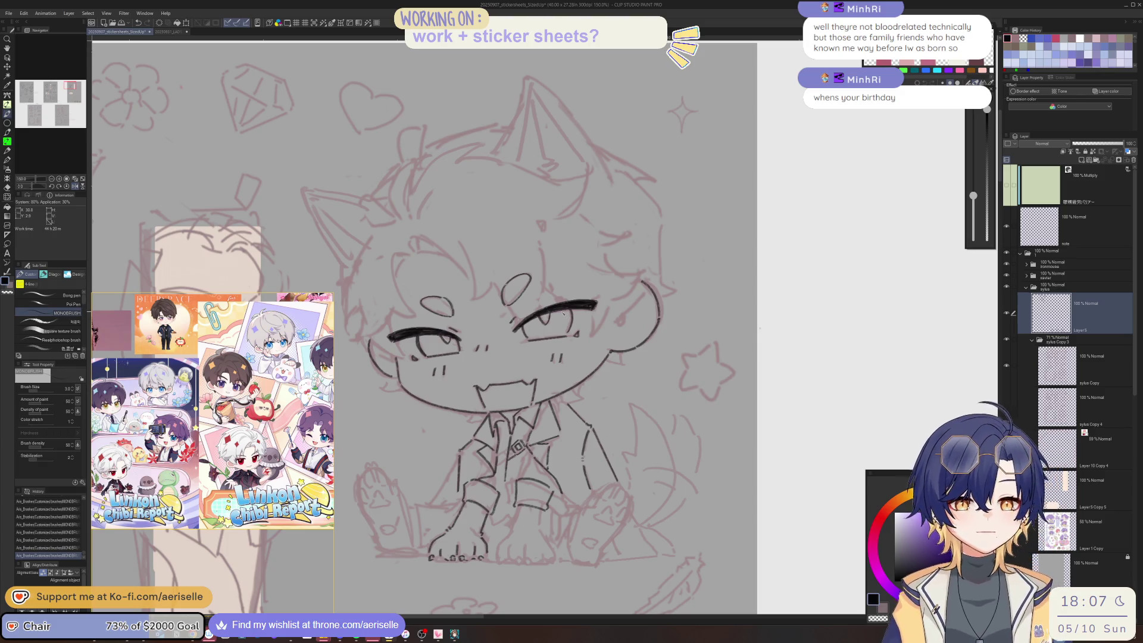
pyautogui.scroll(4, 562, 386)
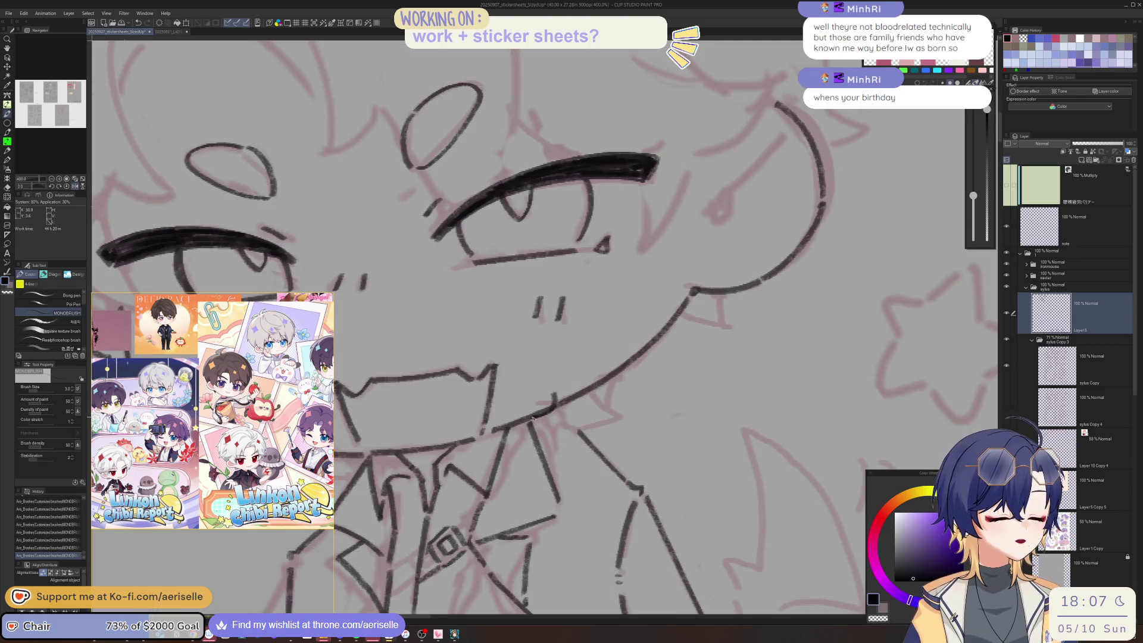
pyautogui.moveTo(547, 418); pyautogui.dragTo(559, 449)
pyautogui.moveTo(553, 396); pyautogui.dragTo(571, 415)
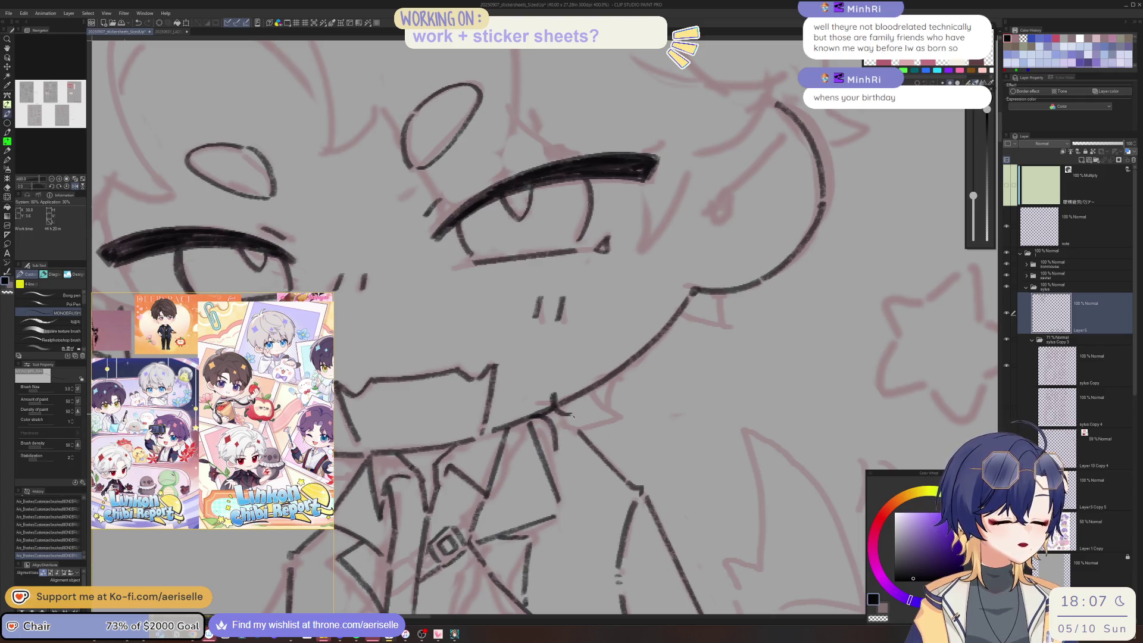
pyautogui.scroll(-4, 560, 421)
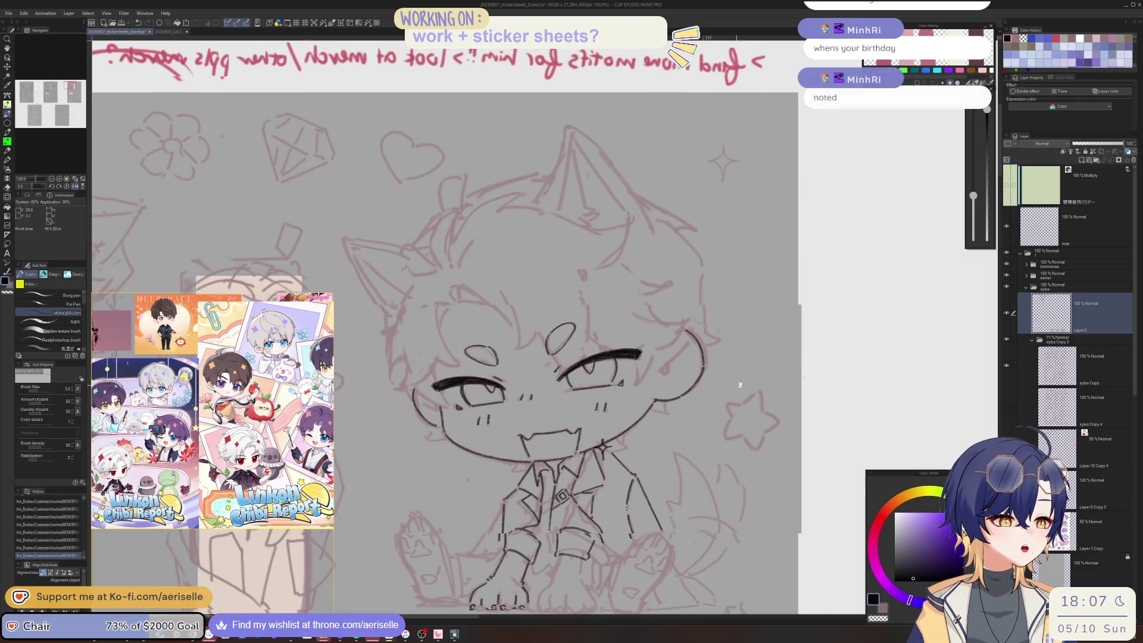
pyautogui.scroll(3, 504, 420)
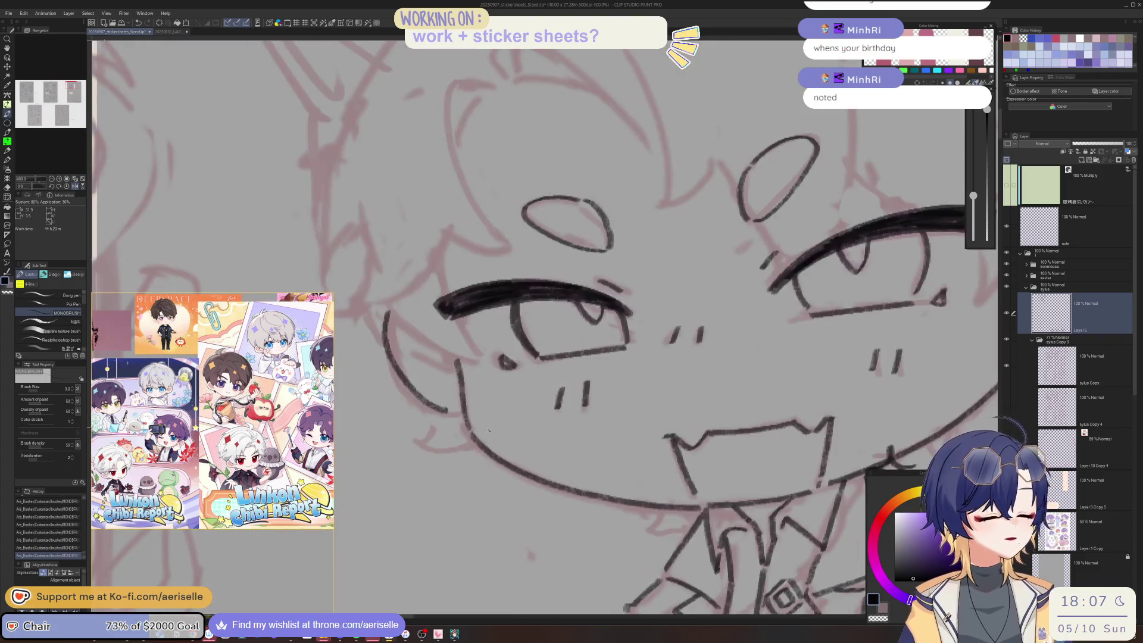
pyautogui.moveTo(498, 439)
pyautogui.mouseDown()
pyautogui.moveTo(472, 460)
pyautogui.moveTo(499, 485)
pyautogui.mouseUp()
pyautogui.moveTo(496, 438)
pyautogui.mouseDown()
pyautogui.moveTo(501, 456)
pyautogui.moveTo(519, 458)
pyautogui.moveTo(500, 478)
pyautogui.mouseUp()
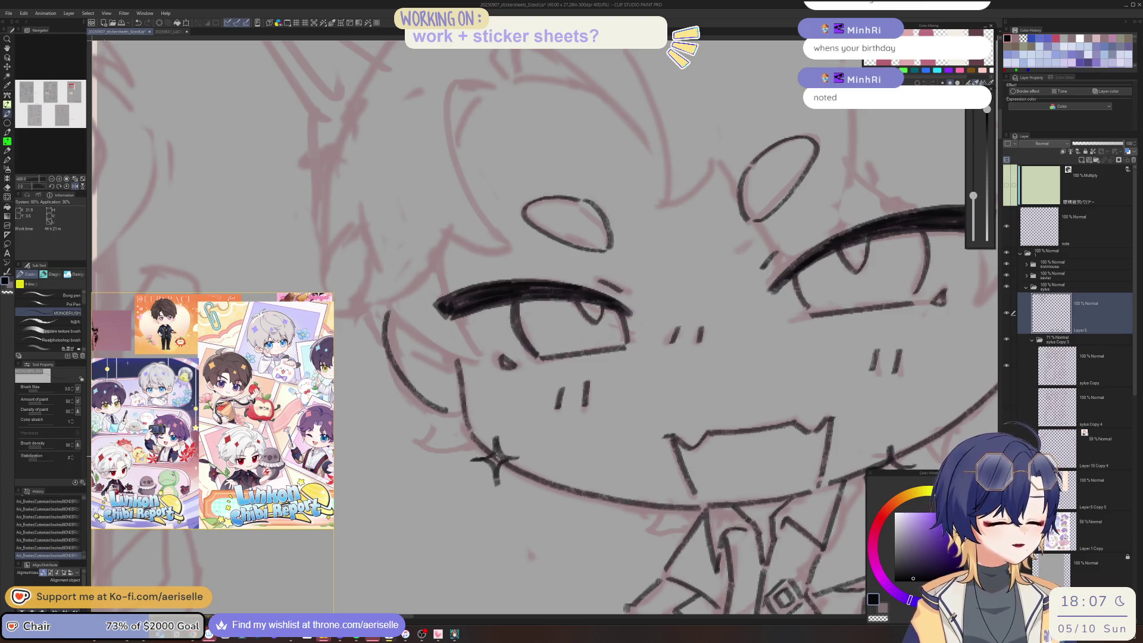
# - Erase a stray mark on the face and zoom out to the whole character
pyautogui.press('e')
pyautogui.click(500, 459)
pyautogui.hotkey('ctrl', '0')
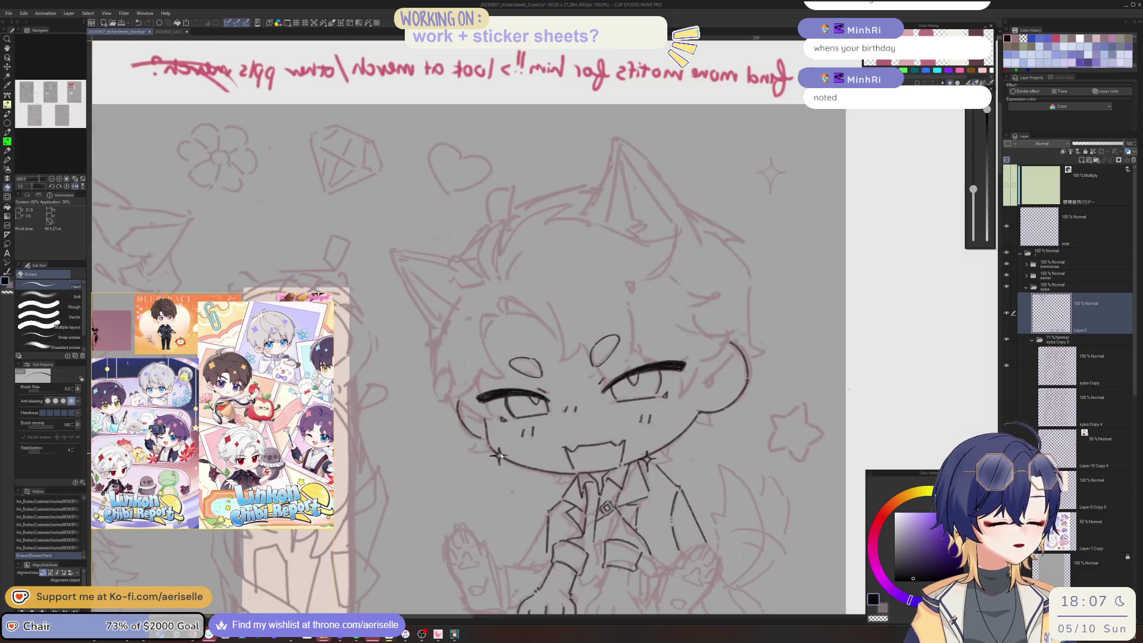
pyautogui.scroll(3, 698, 284)
pyautogui.scroll(-2, 698, 283)
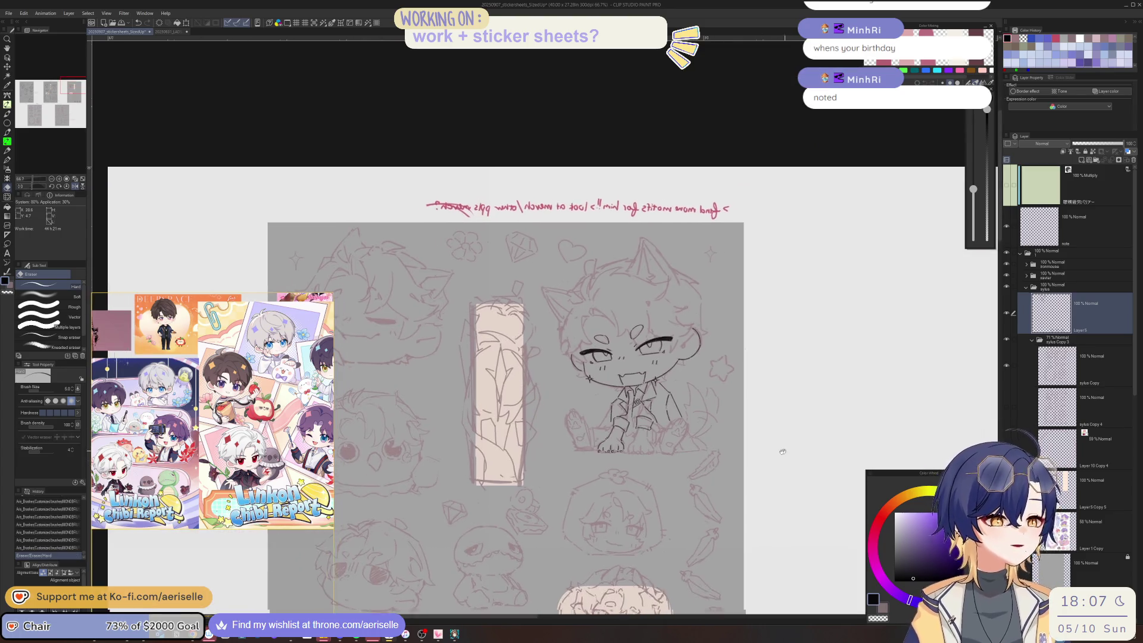
pyautogui.scroll(3, 651, 275)
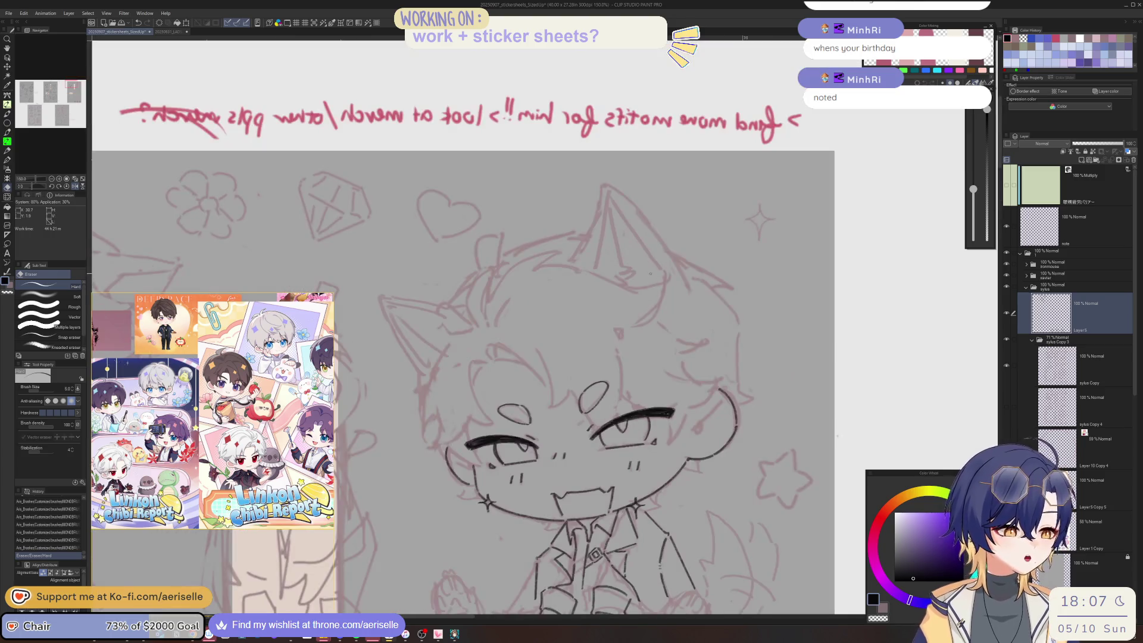
# - Add a few small ink marks on the ear
pyautogui.press('p')
pyautogui.click(647, 258)
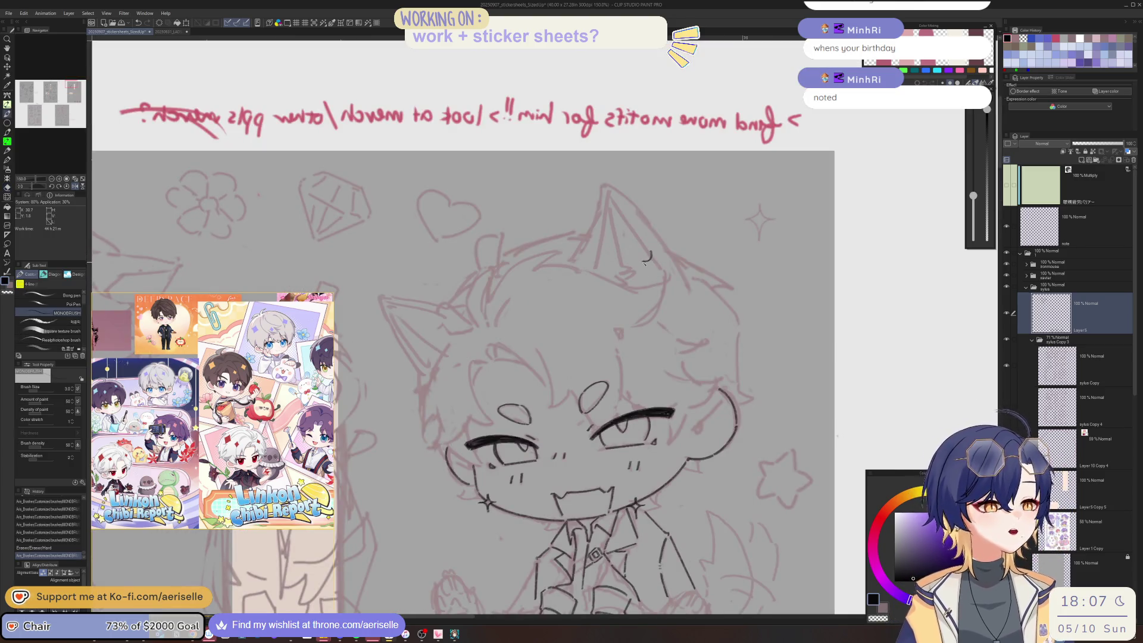
pyautogui.moveTo(651, 259); pyautogui.dragTo(653, 267)
pyautogui.click(650, 260)
pyautogui.click(651, 260)
pyautogui.hotkey('ctrl', '-')
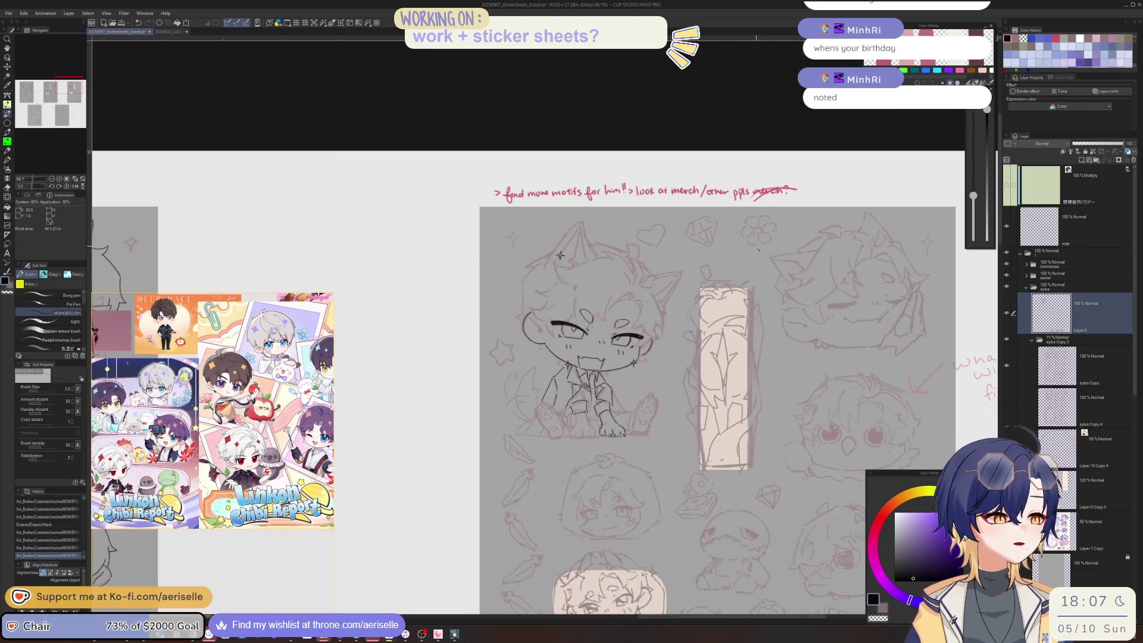
# - Check the drawing mirrored, then erase stray marks at a line junction
pyautogui.press('h')
pyautogui.scroll(-1, 648, 260)
pyautogui.press('h')
pyautogui.scroll(5, 567, 346)
pyautogui.press('e')
pyautogui.moveTo(563, 351); pyautogui.dragTo(586, 366)
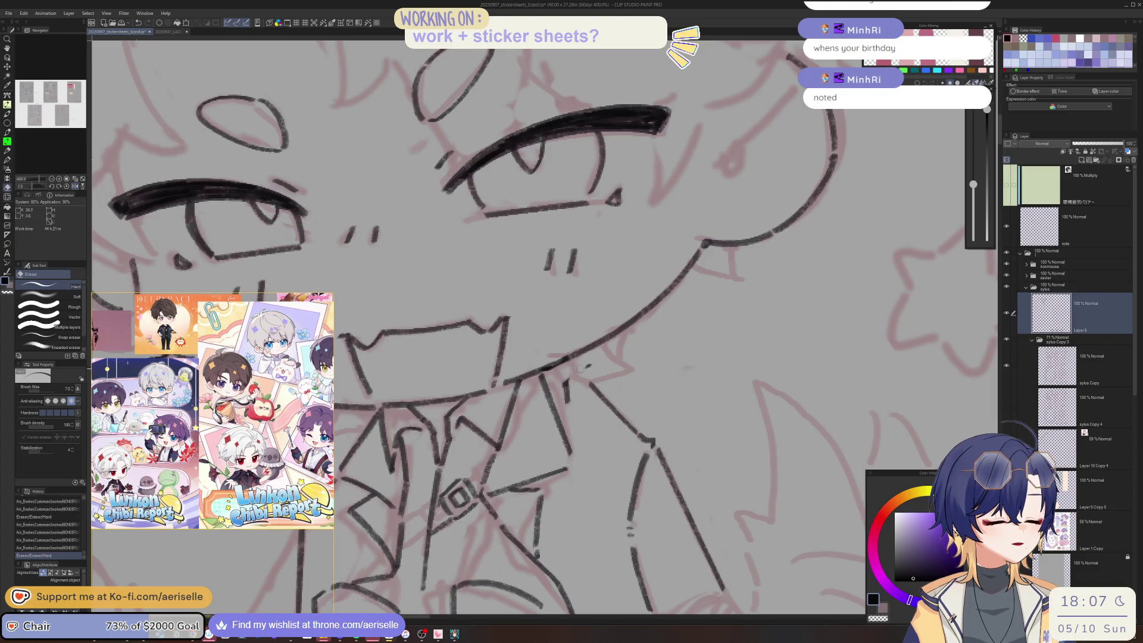
# - Mirror the view to check proportions and add one small ink stroke
pyautogui.press('h')
pyautogui.scroll(-5, 595, 375)
pyautogui.scroll(4, 627, 381)
pyautogui.press('p')
pyautogui.moveTo(612, 430); pyautogui.dragTo(619, 444)
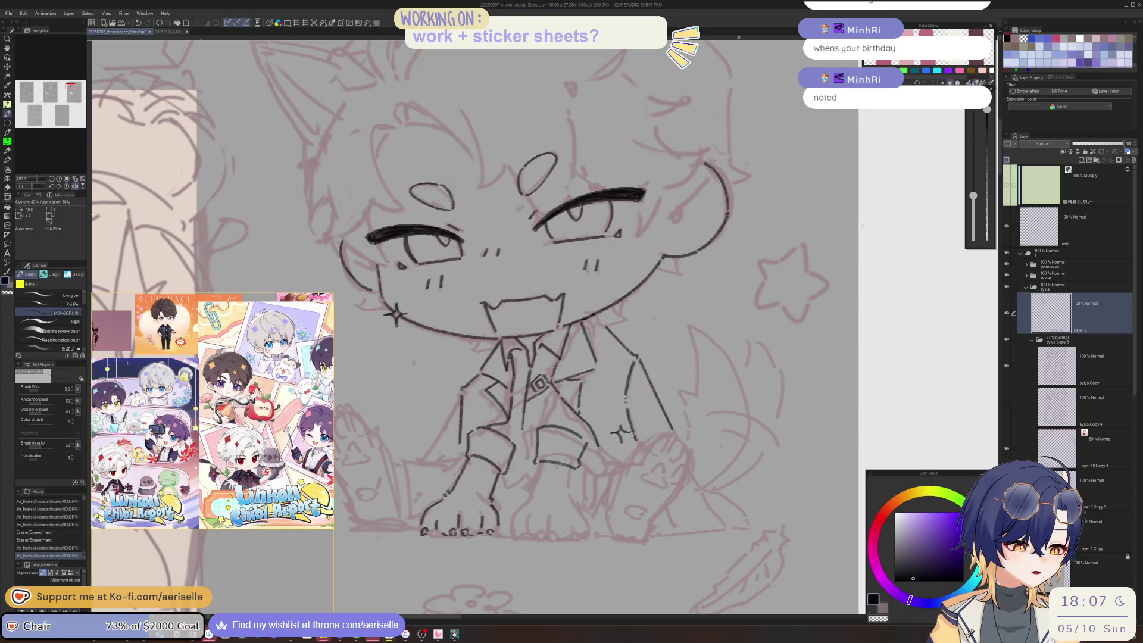
# - Lasso and copy the leg, paste it, flip it horizontally and move it to the right side
pyautogui.scroll(-5, 619, 432)
pyautogui.scroll(-5, 751, 425)
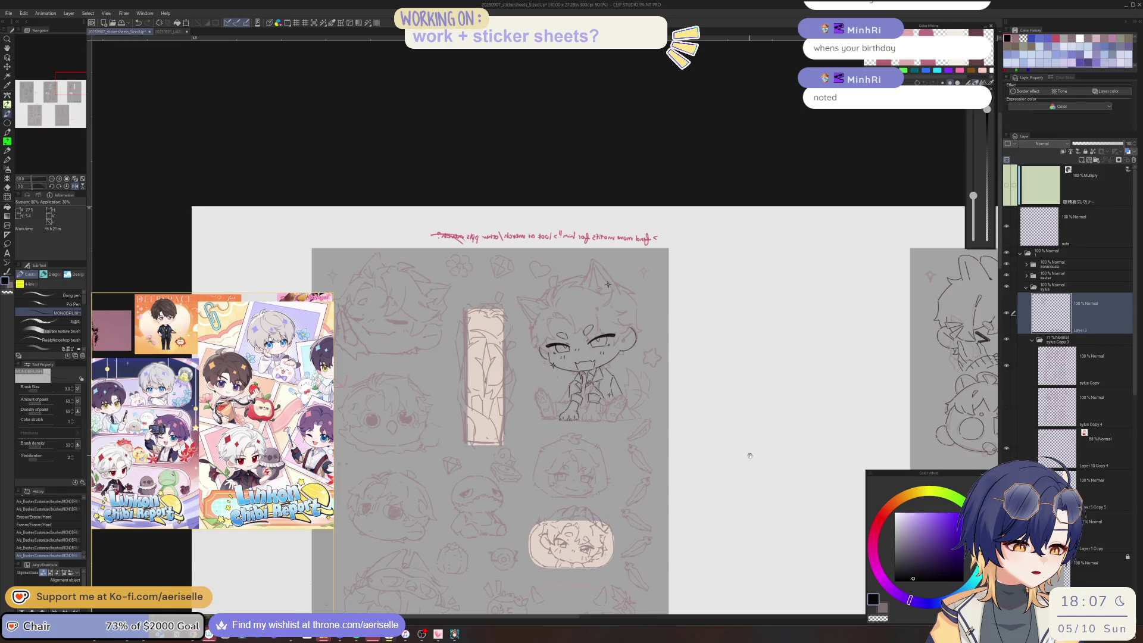
pyautogui.scroll(-1, 742, 446)
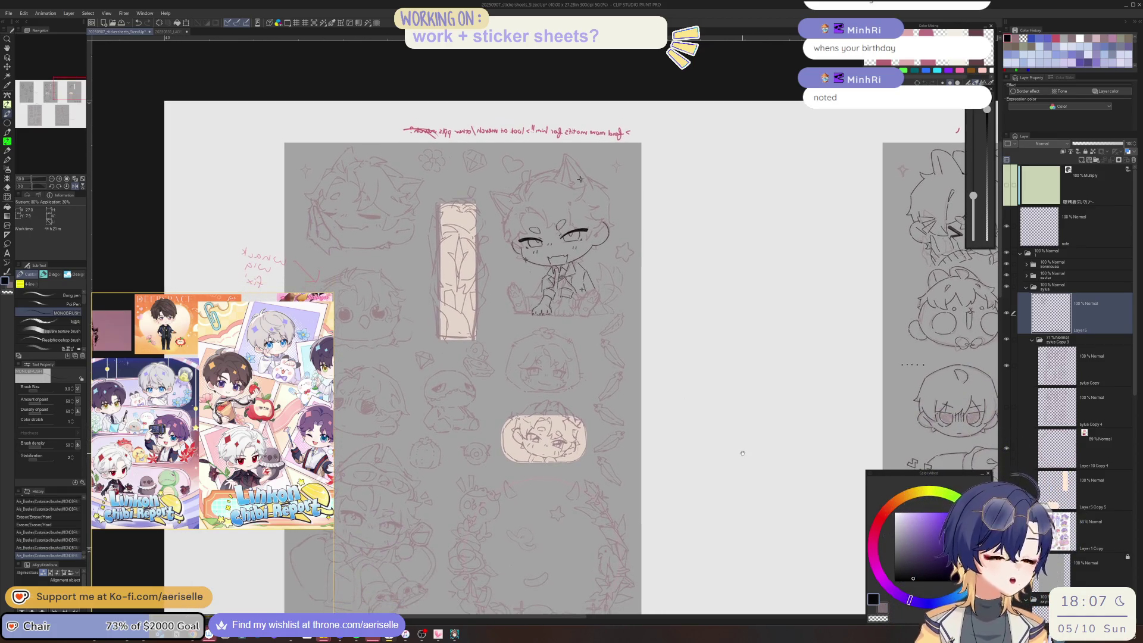
pyautogui.scroll(5, 533, 277)
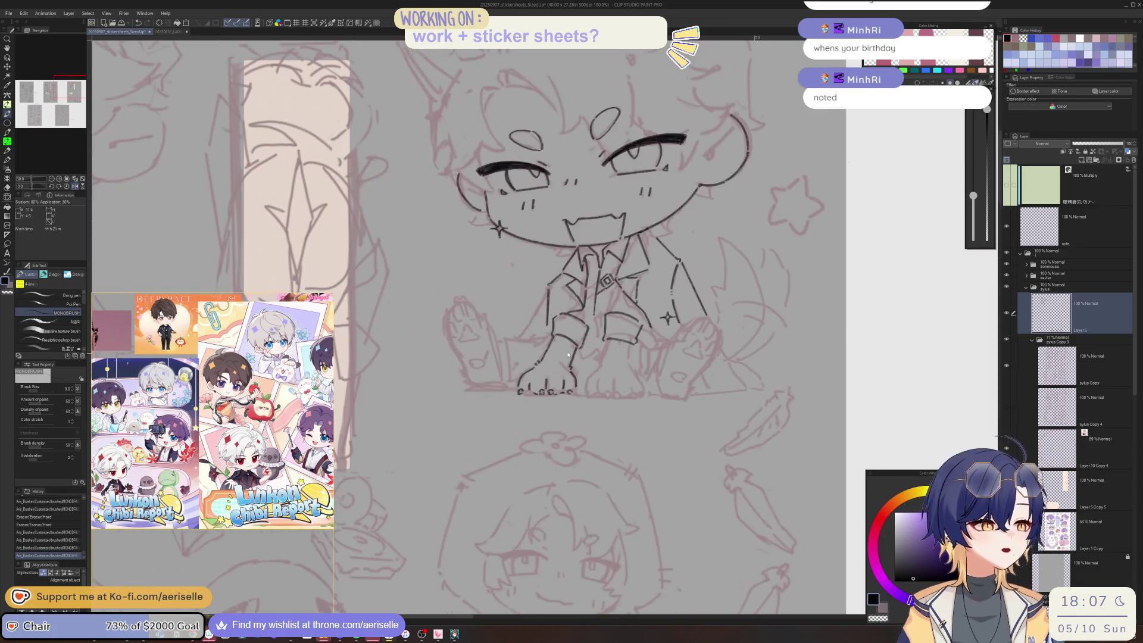
pyautogui.press('m')
pyautogui.moveTo(541, 341)
pyautogui.mouseDown()
pyautogui.moveTo(589, 402)
pyautogui.moveTo(594, 354)
pyautogui.mouseUp()
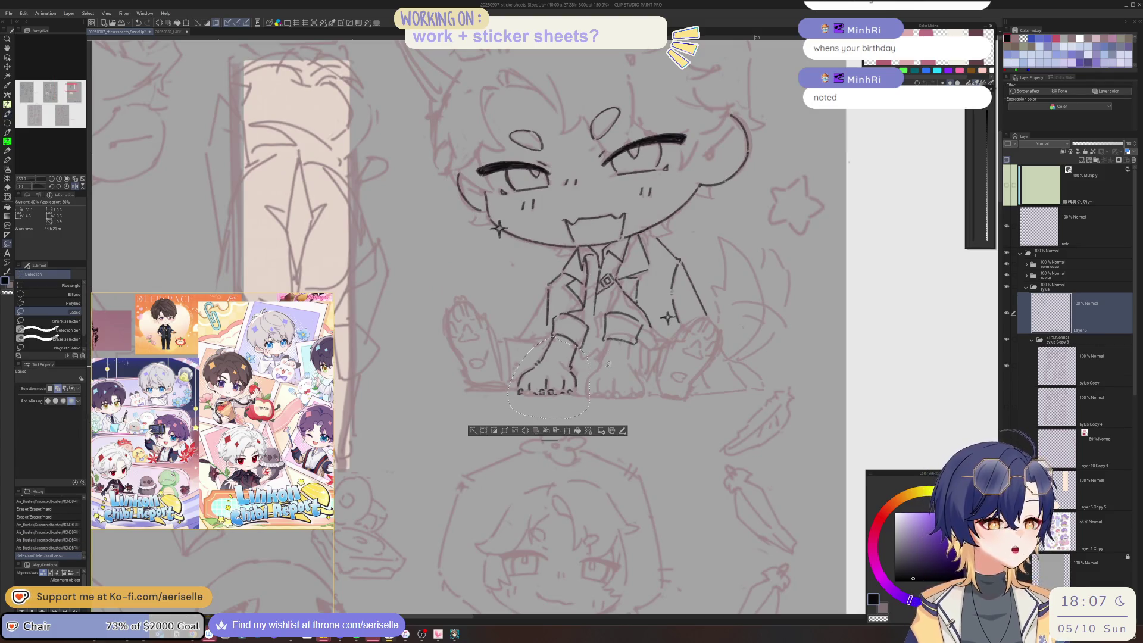
pyautogui.hotkey('ctrl', 'c')
pyautogui.hotkey('ctrl', 'v')
pyautogui.hotkey('ctrl', 't')
pyautogui.press('h')
pyautogui.moveTo(575, 417)
pyautogui.mouseDown()
pyautogui.moveTo(640, 420)
pyautogui.moveTo(637, 392)
pyautogui.mouseUp()
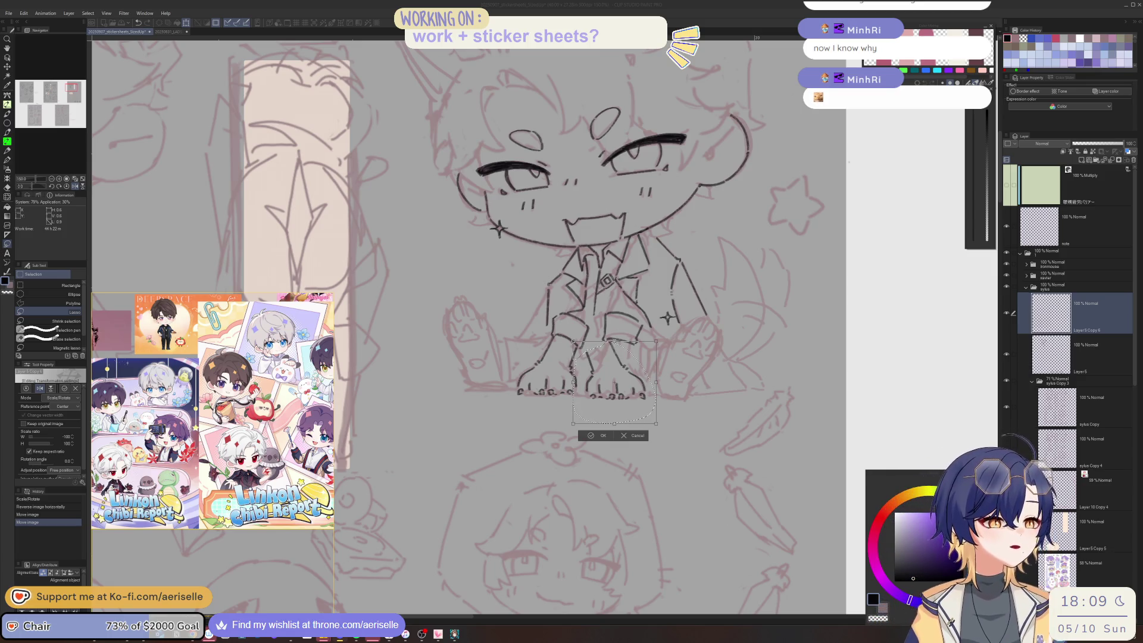
pyautogui.press('Return')
pyautogui.hotkey('ctrl', 'd')
# - Erase the overlapping inner leg line, redraw it, and touch up the feet
pyautogui.scroll(5, 595, 360)
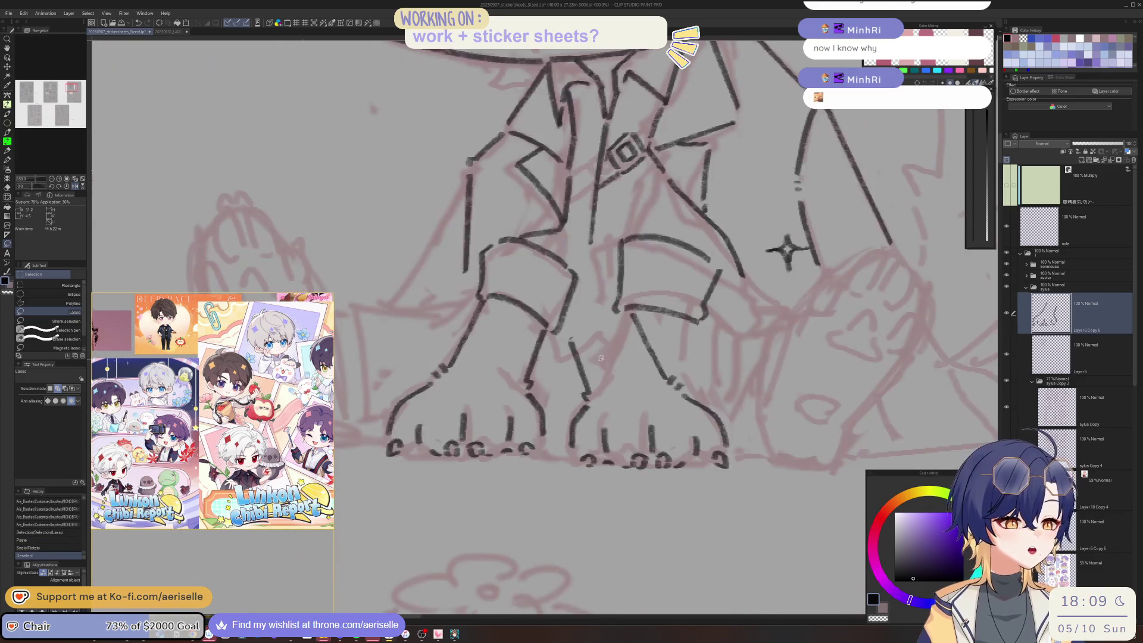
pyautogui.press('e')
pyautogui.click(588, 393)
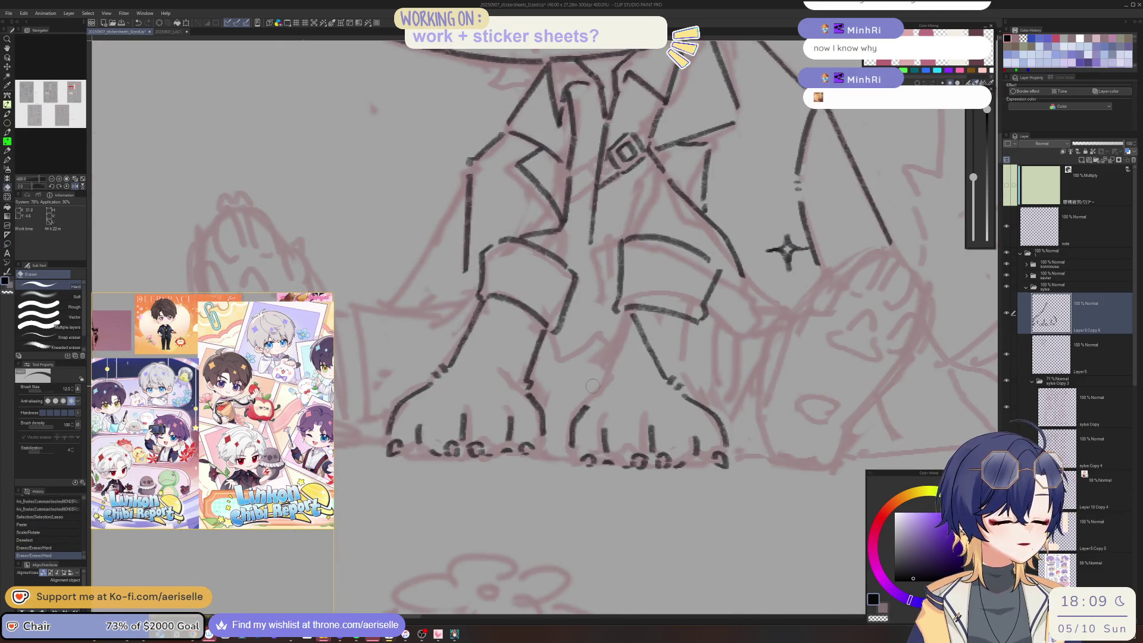
pyautogui.moveTo(628, 316); pyautogui.dragTo(676, 387)
pyautogui.press('p')
pyautogui.moveTo(632, 311); pyautogui.dragTo(601, 388)
pyautogui.click(787, 250)
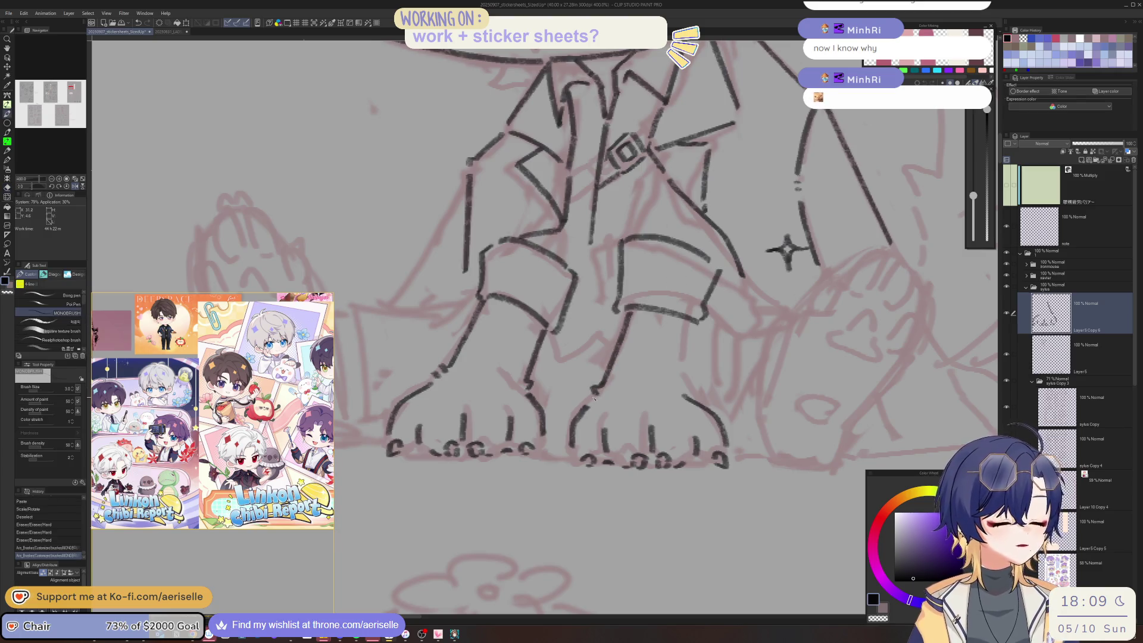
pyautogui.click(790, 269)
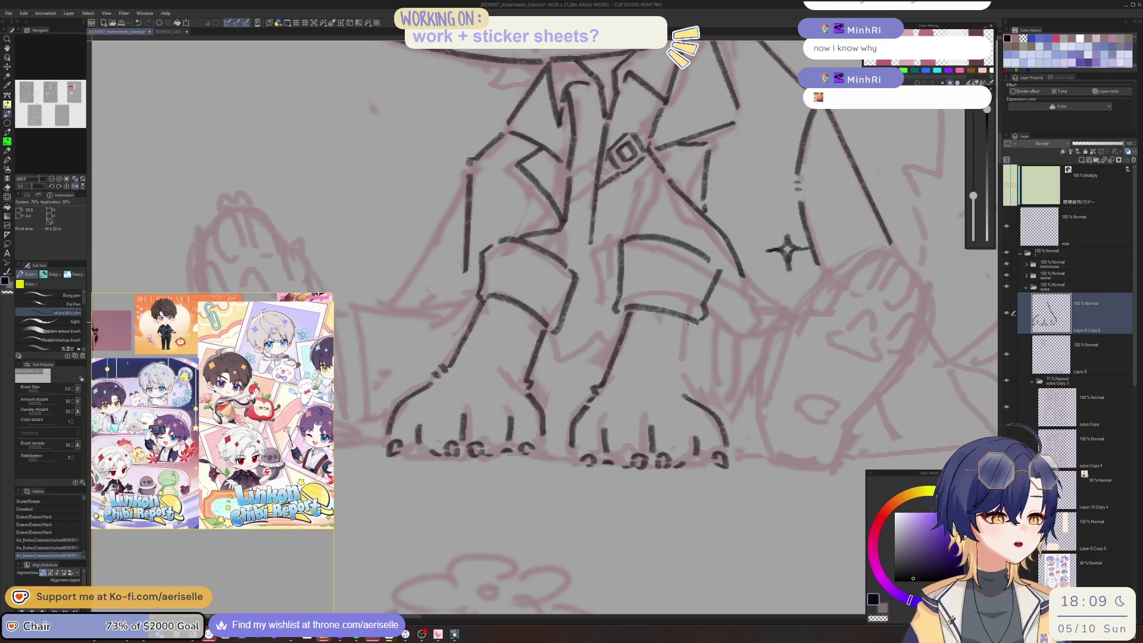
pyautogui.hotkey('ctrl', '0')
# - Zoom in on the face and ink a short stroke on the head
pyautogui.scroll(2, 761, 440)
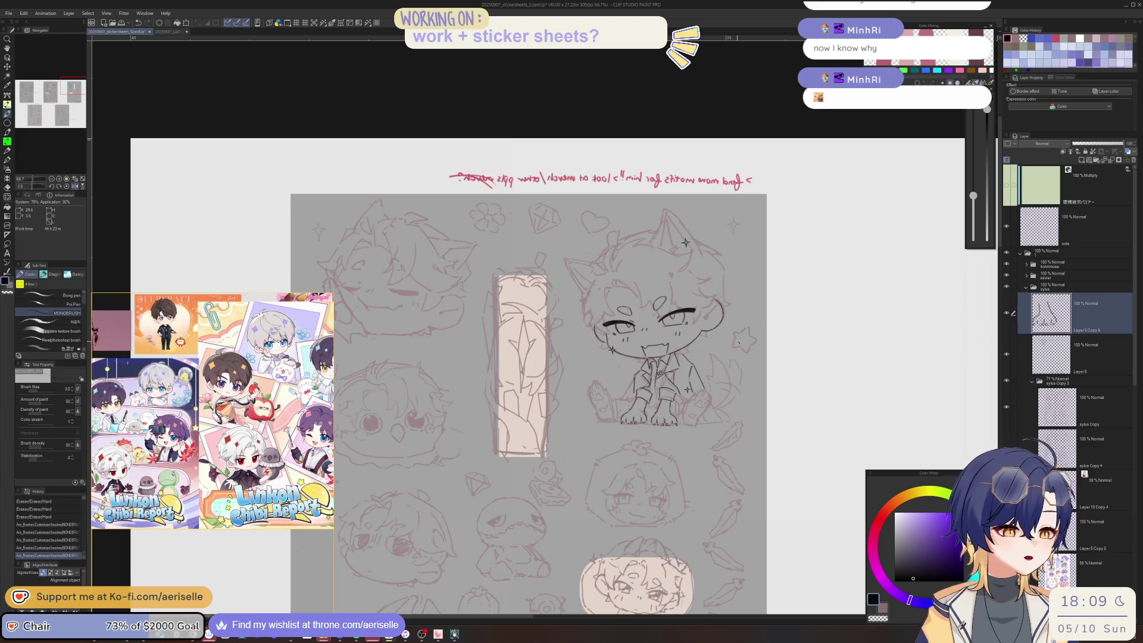
pyautogui.scroll(3, 711, 397)
pyautogui.scroll(-3, 711, 397)
pyautogui.press('o')
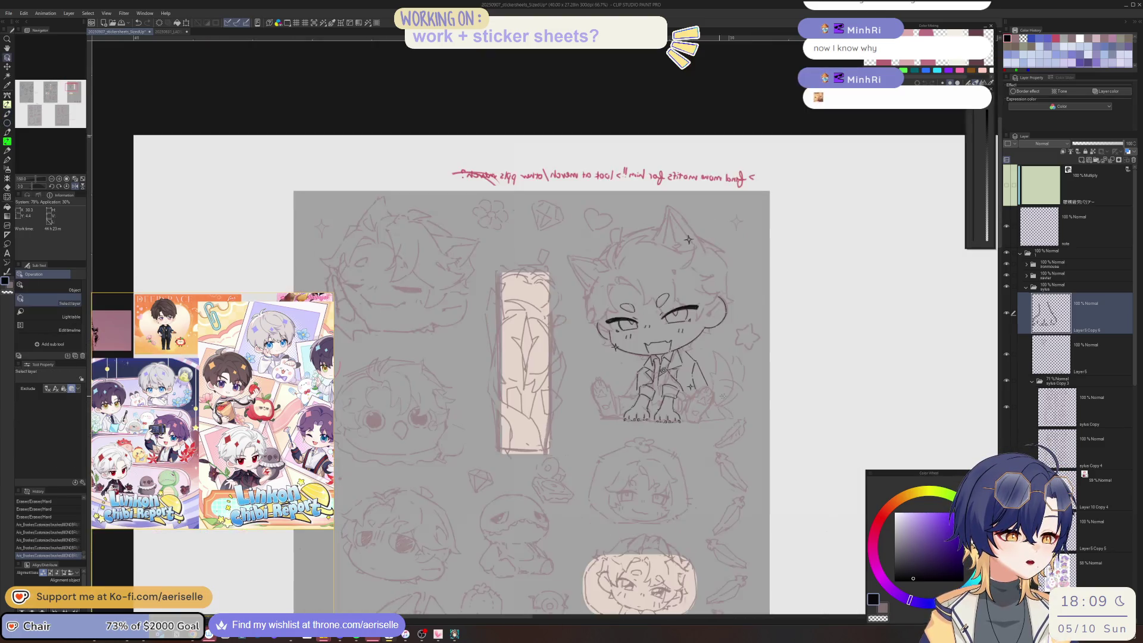
pyautogui.scroll(2, 726, 462)
pyautogui.scroll(4, 616, 303)
pyautogui.press('p')
pyautogui.moveTo(600, 361); pyautogui.dragTo(608, 383)
# - With the view rotated, ink lines down from the eyebrow and near the eyes
pyautogui.press('-')
pyautogui.press('-')
pyautogui.press('-')
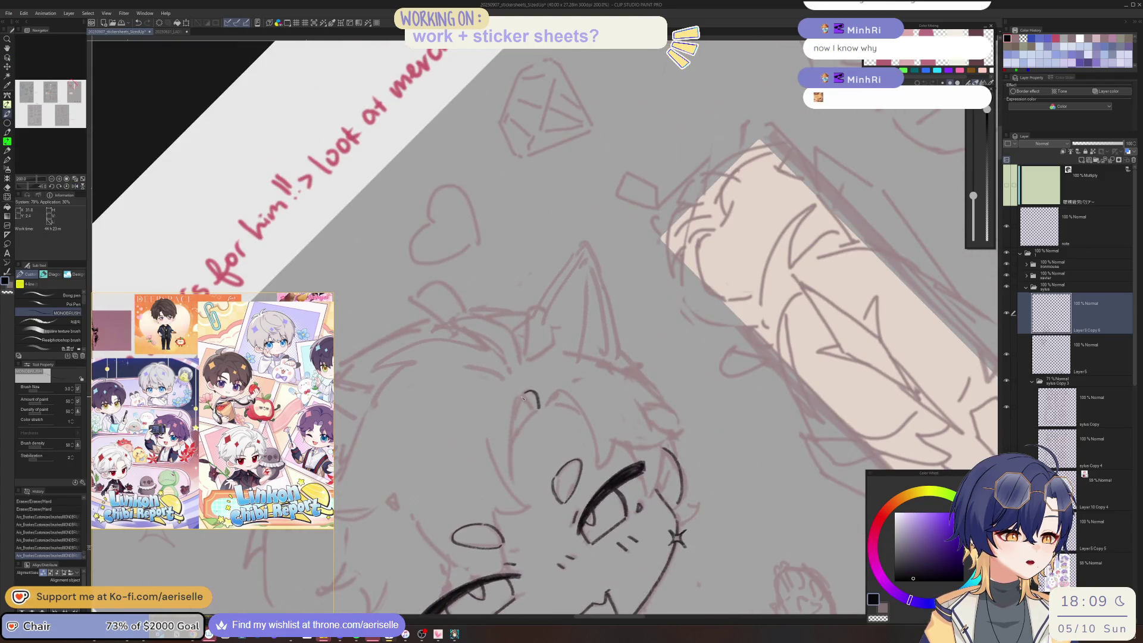
pyautogui.moveTo(519, 402); pyautogui.dragTo(511, 482)
pyautogui.press('-')
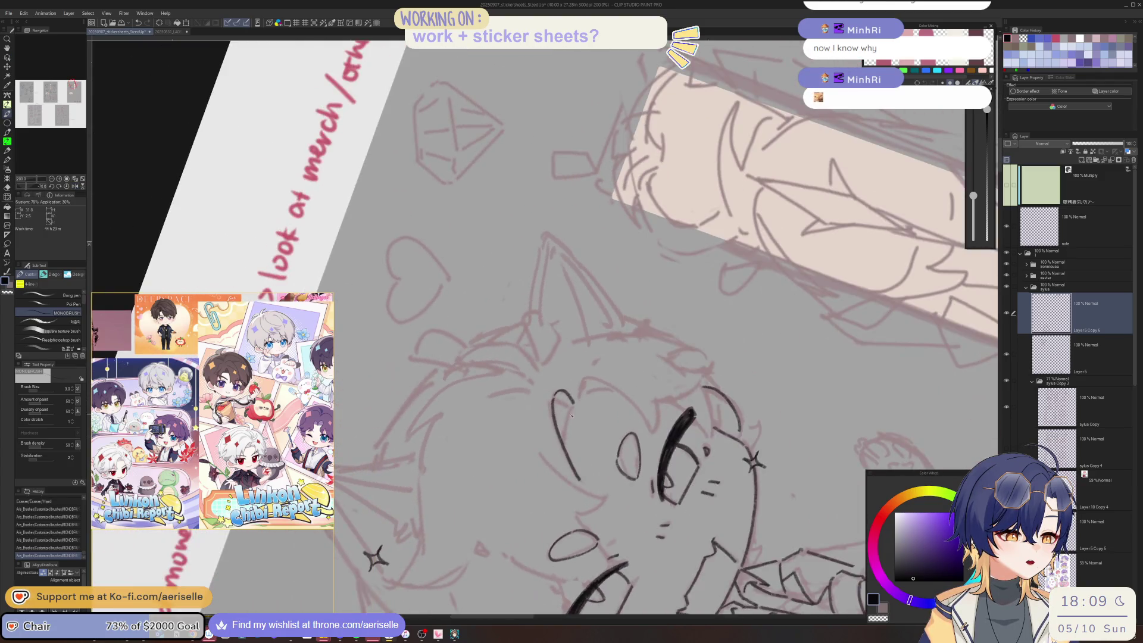
pyautogui.moveTo(573, 408); pyautogui.dragTo(565, 438)
pyautogui.press('h')
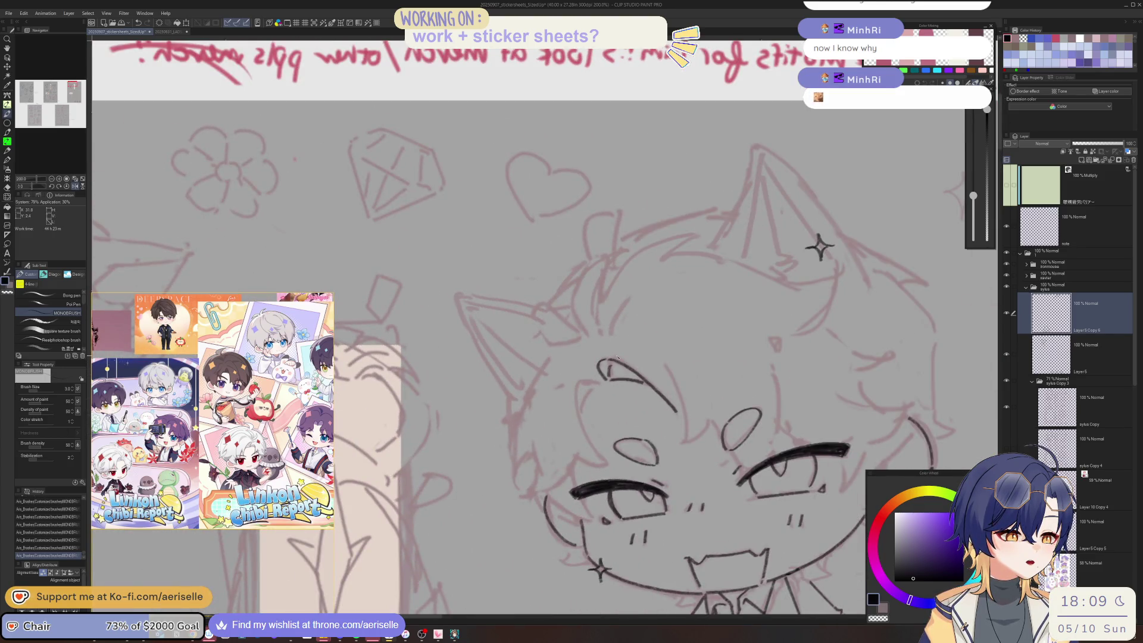
pyautogui.press('-')
pyautogui.moveTo(606, 383)
pyautogui.mouseDown()
pyautogui.moveTo(583, 411)
pyautogui.moveTo(563, 390)
pyautogui.moveTo(555, 435)
pyautogui.mouseUp()
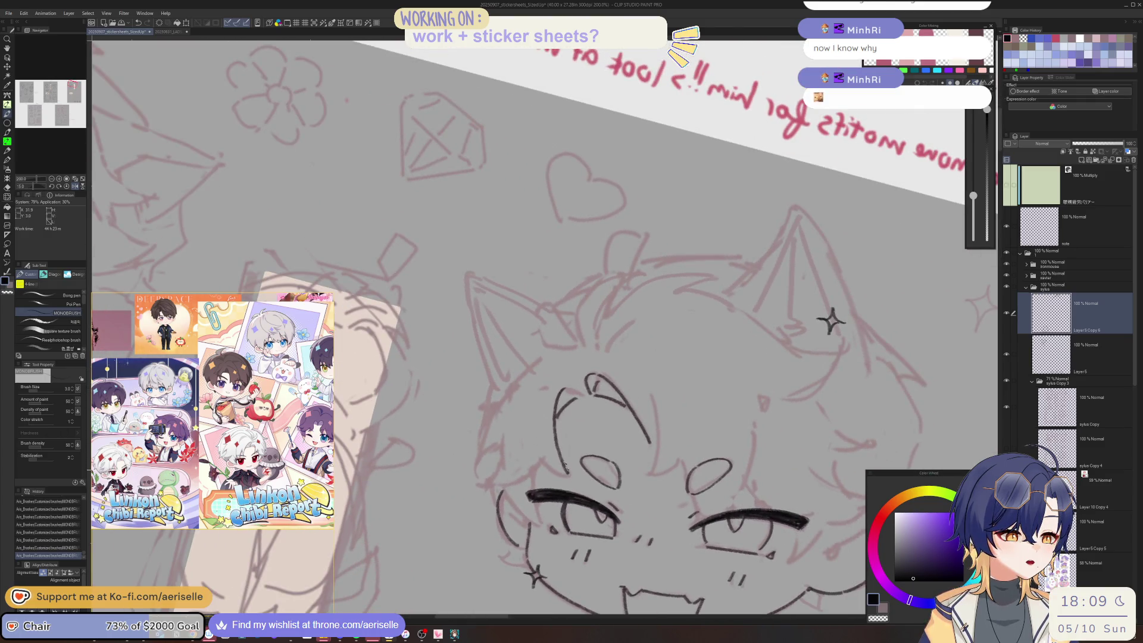
# - Mirror and rotate the canvas view repeatedly to check the face
pyautogui.press('^')
pyautogui.press('h')
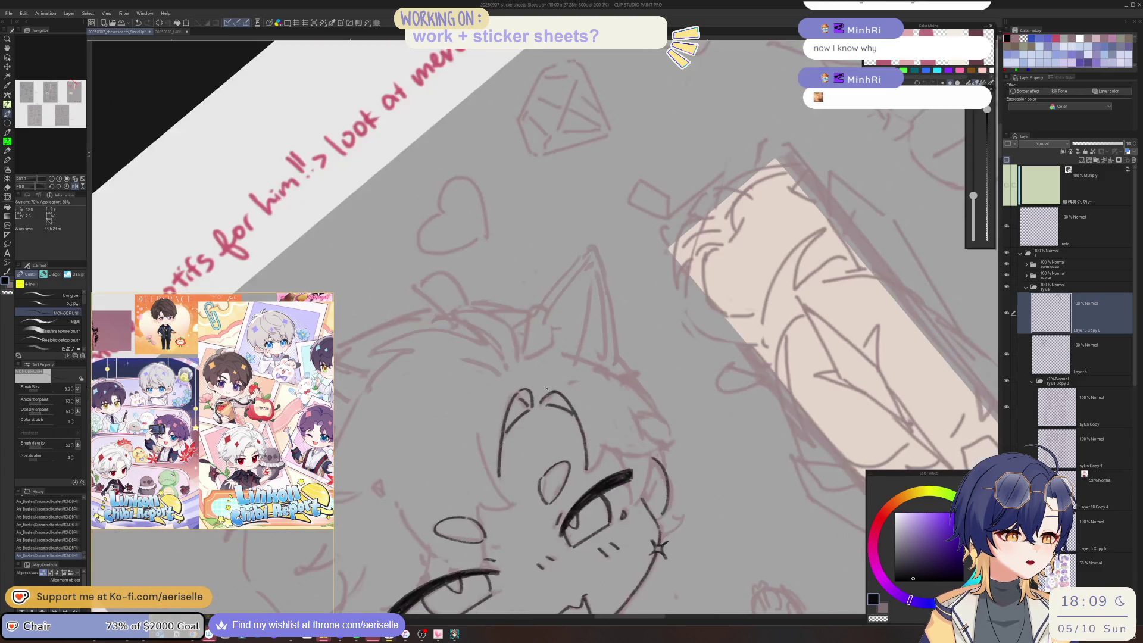
pyautogui.press('-')
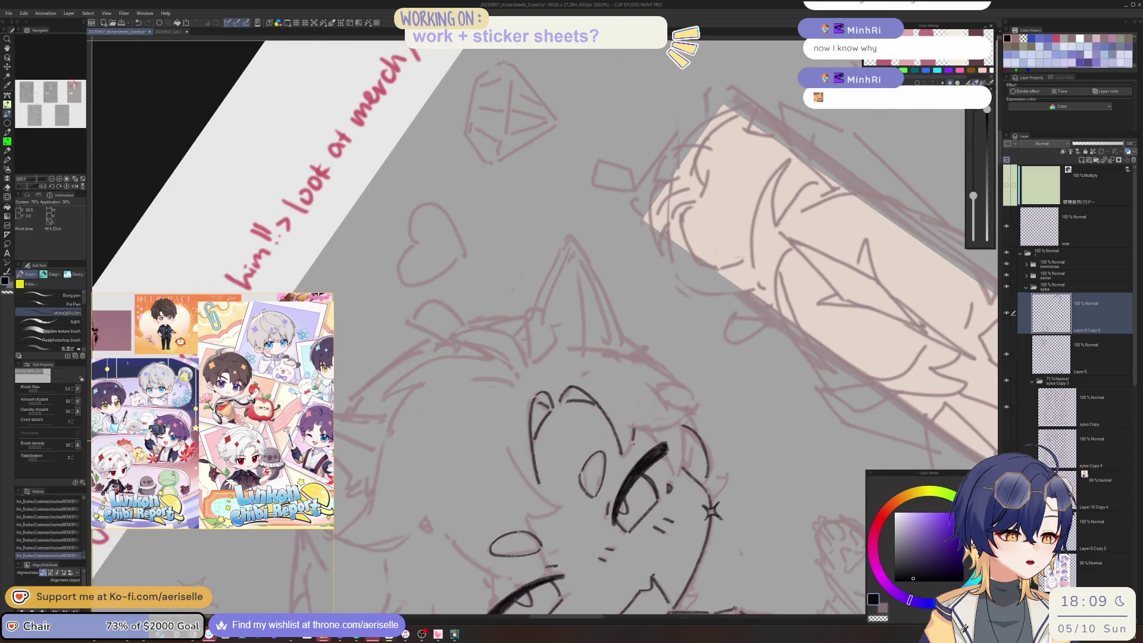
pyautogui.press('h')
pyautogui.press('-')
pyautogui.press('-')
pyautogui.press('-')
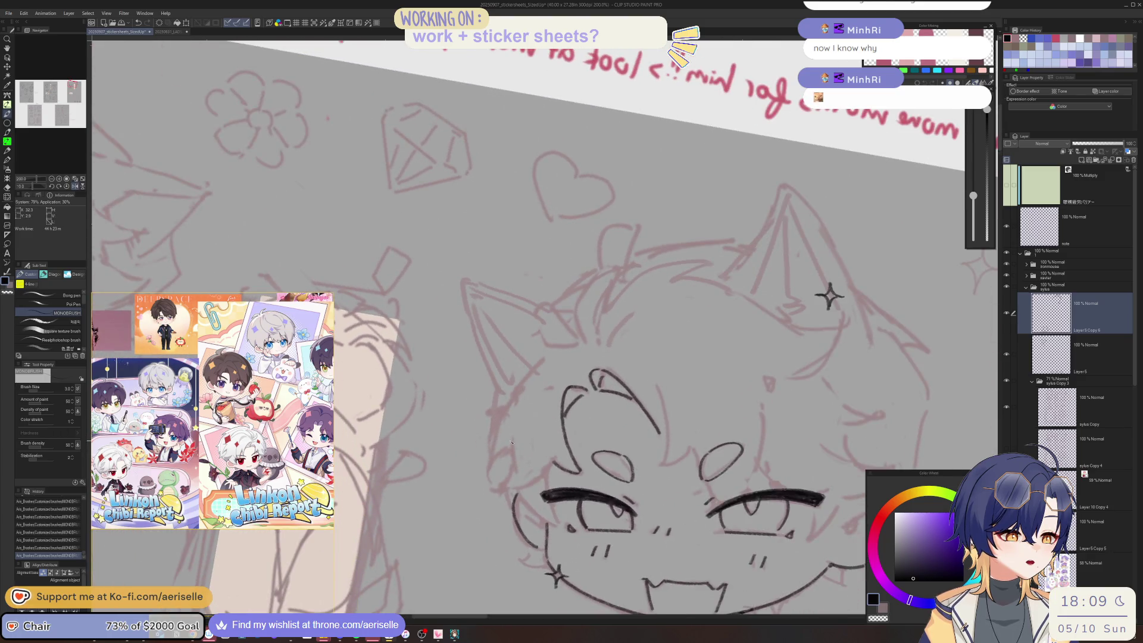
pyautogui.press('h')
pyautogui.moveTo(510, 451)
pyautogui.mouseDown()
pyautogui.moveTo(462, 443)
pyautogui.moveTo(492, 488)
pyautogui.mouseUp()
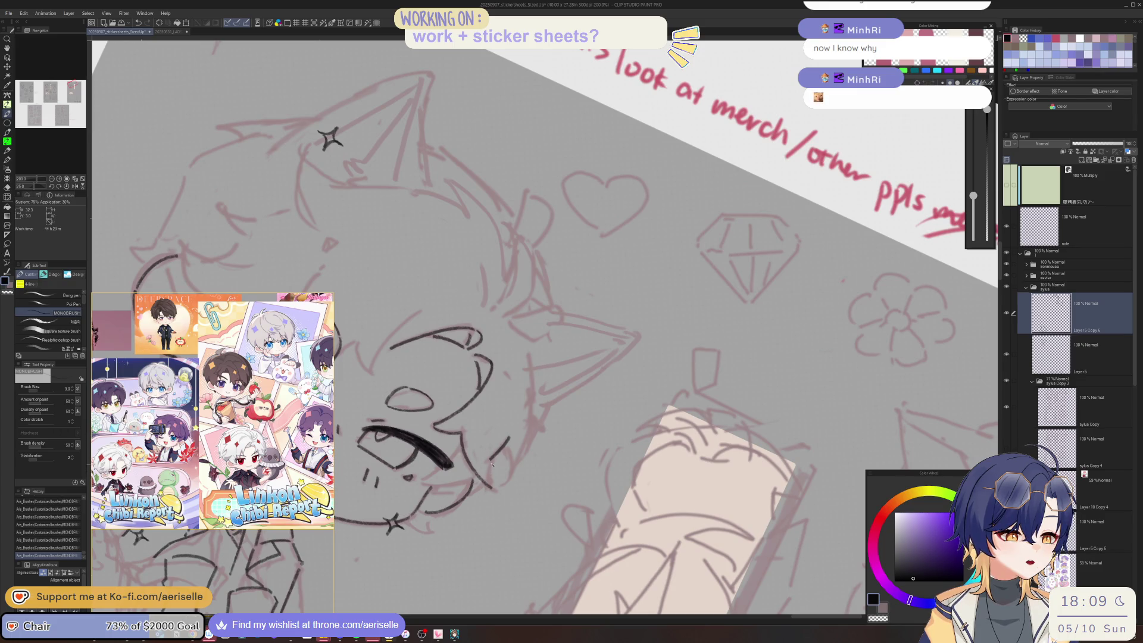
pyautogui.press('h')
pyautogui.press('-')
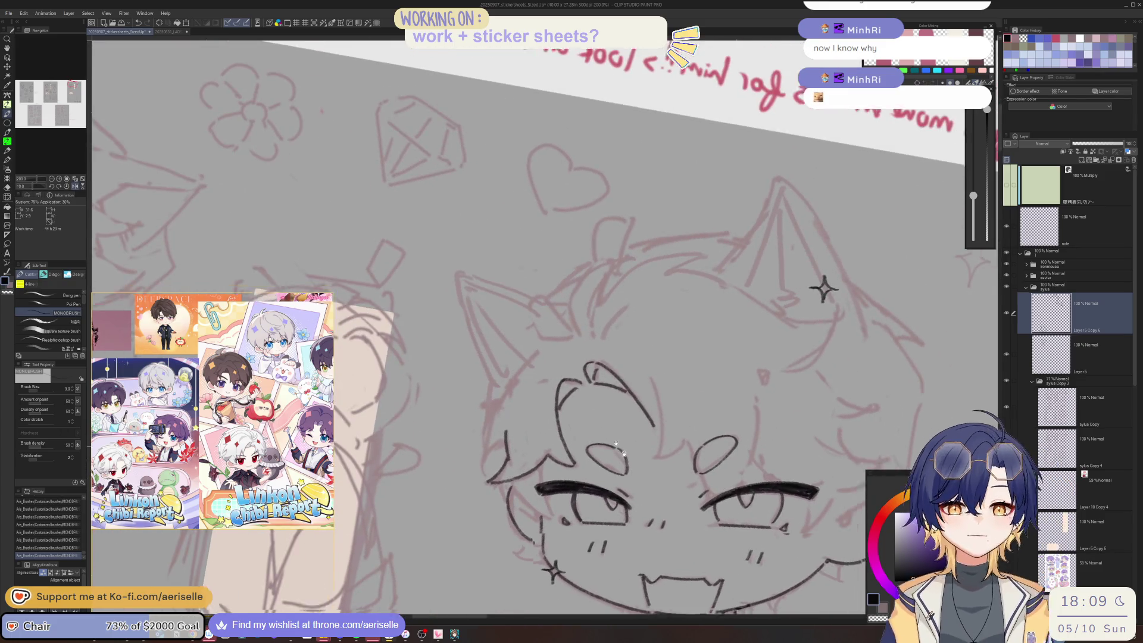
# - Ink a line below the eye and reset the canvas view to level
pyautogui.scroll(2, 526, 405)
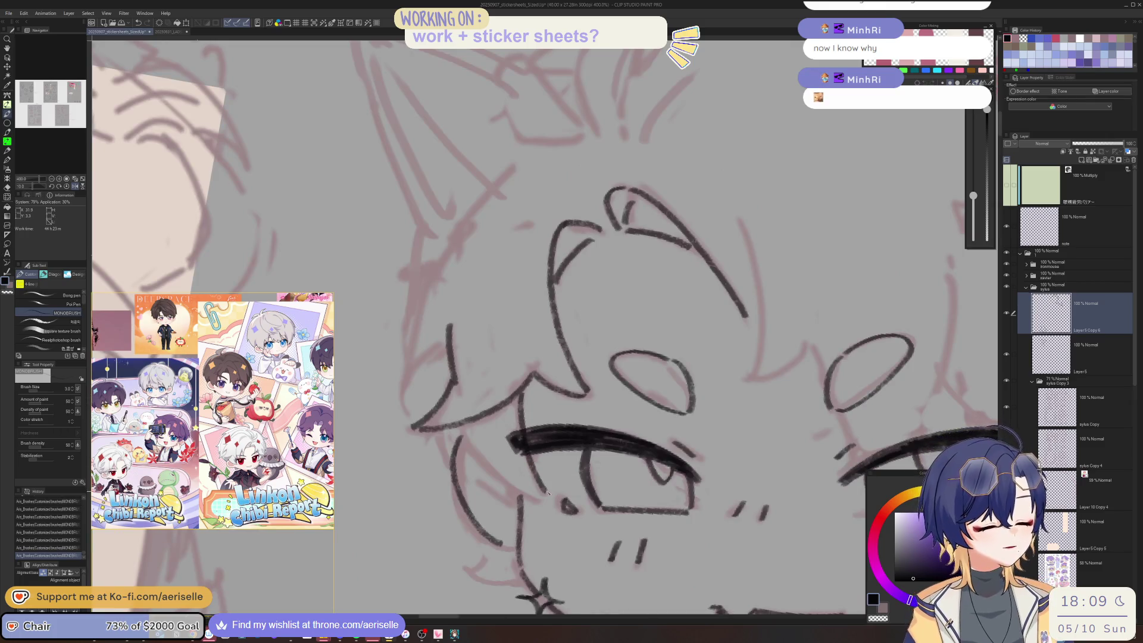
pyautogui.moveTo(457, 429)
pyautogui.mouseDown()
pyautogui.moveTo(470, 454)
pyautogui.moveTo(551, 501)
pyautogui.mouseUp()
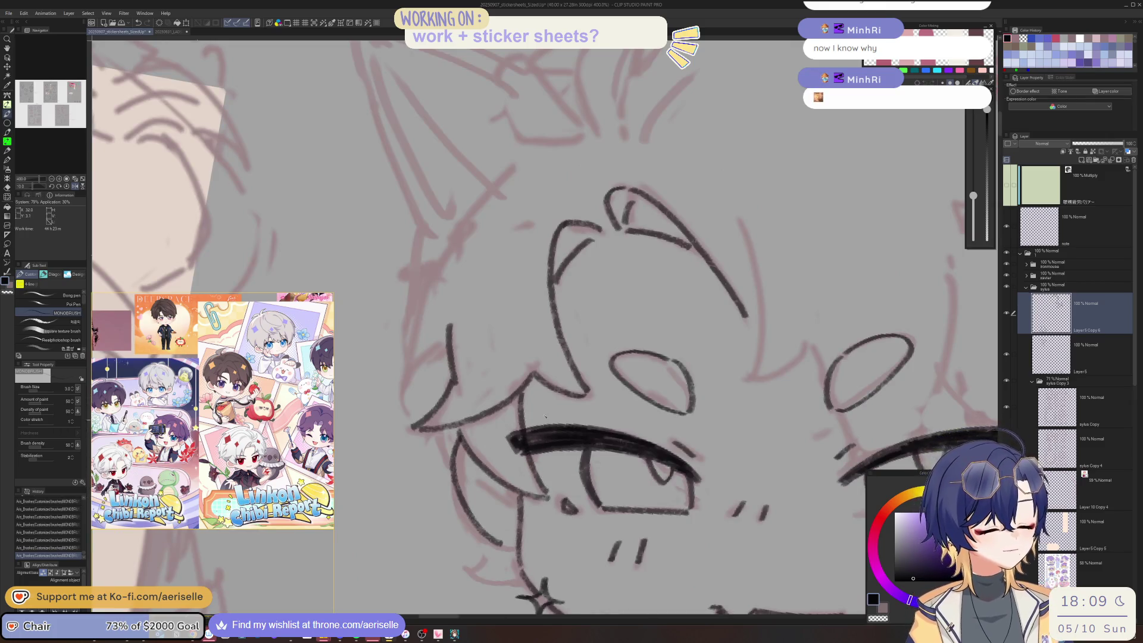
pyautogui.moveTo(483, 484)
pyautogui.mouseDown()
pyautogui.moveTo(506, 346)
pyautogui.moveTo(600, 361)
pyautogui.moveTo(586, 437)
pyautogui.mouseUp()
pyautogui.hotkey('ctrl', '@')
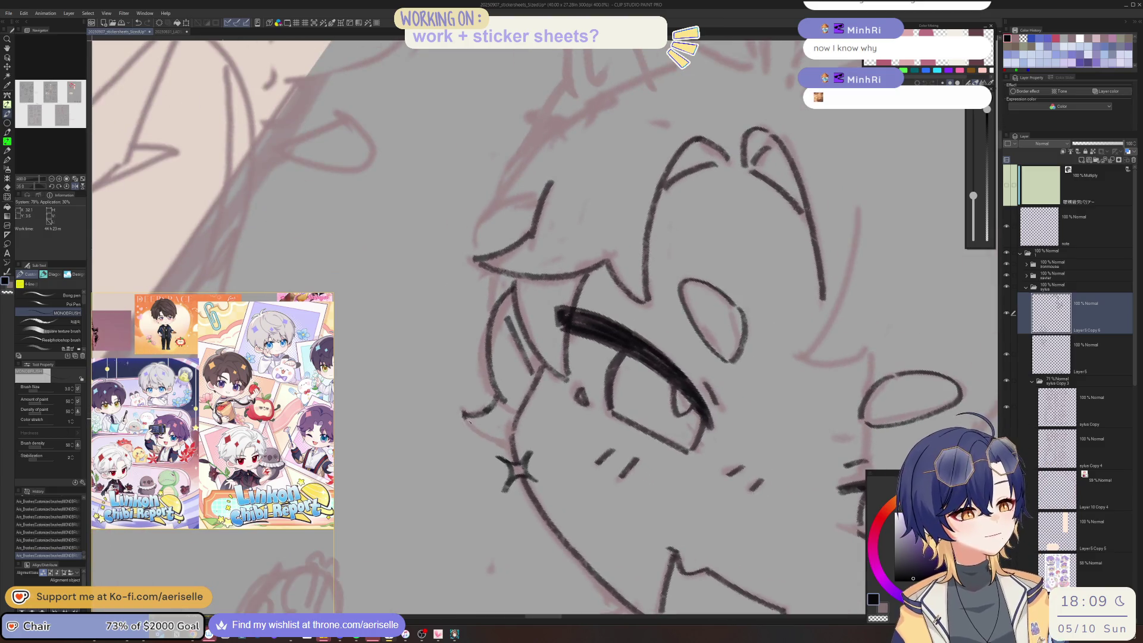
pyautogui.scroll(-5, 495, 272)
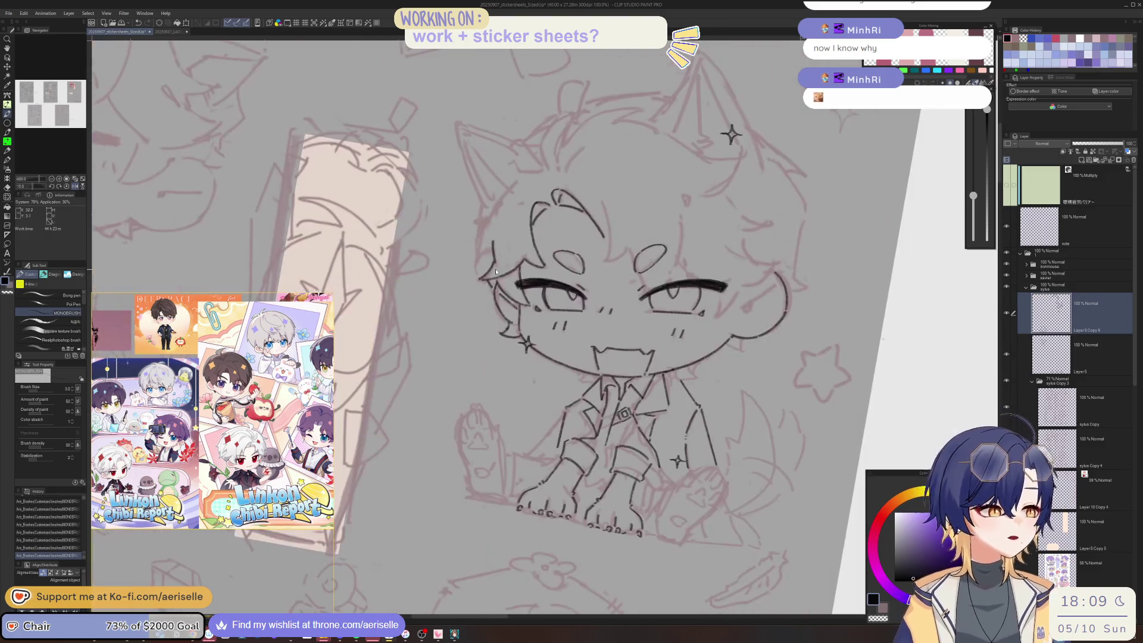
# - Extend the chibi's left cheek outline downward in black ink on a mirrored view
pyautogui.scroll(5, 594, 400)
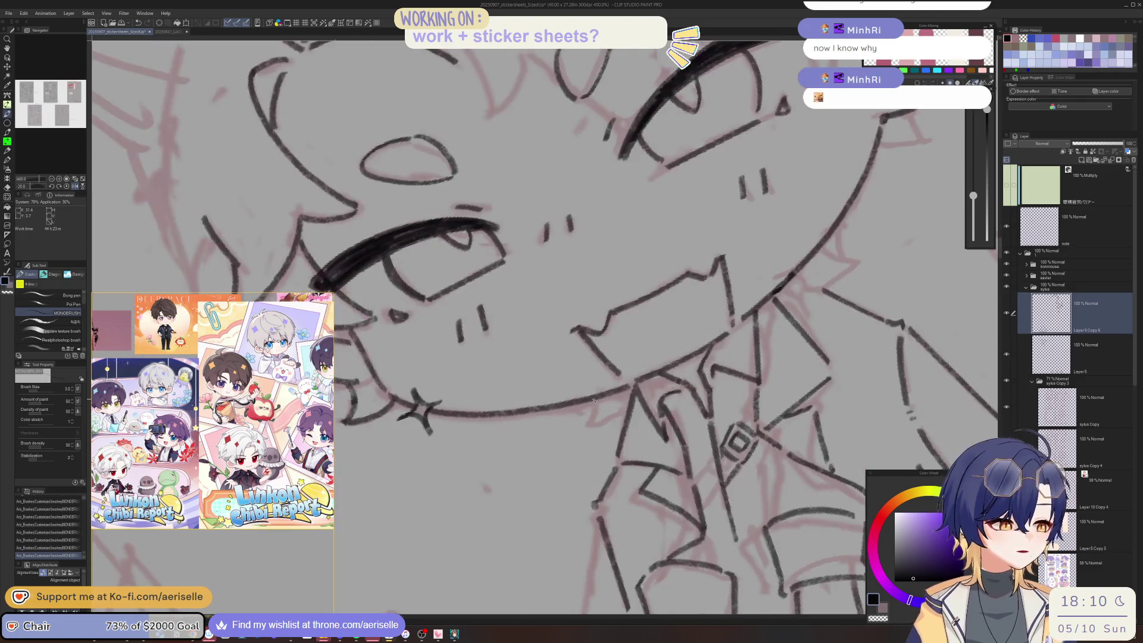
pyautogui.press('h')
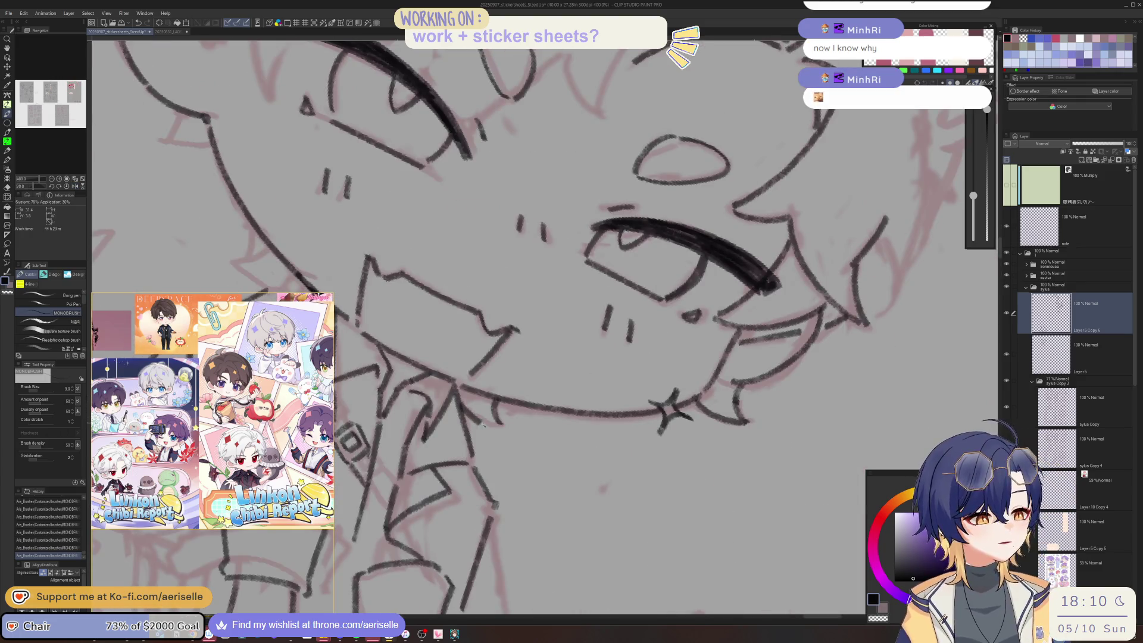
pyautogui.scroll(-3, 476, 416)
pyautogui.scroll(3, 498, 419)
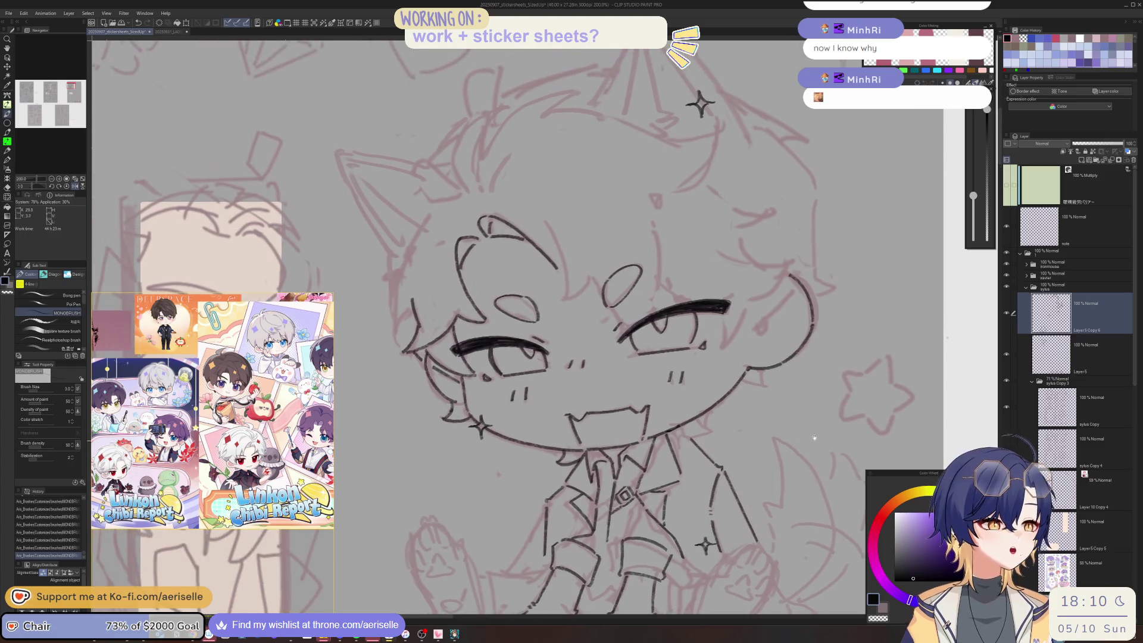
pyautogui.moveTo(493, 338); pyautogui.dragTo(494, 427)
# - Add a short black ink stroke on the face, re-angling and mirroring the view to check proportions
pyautogui.press('-')
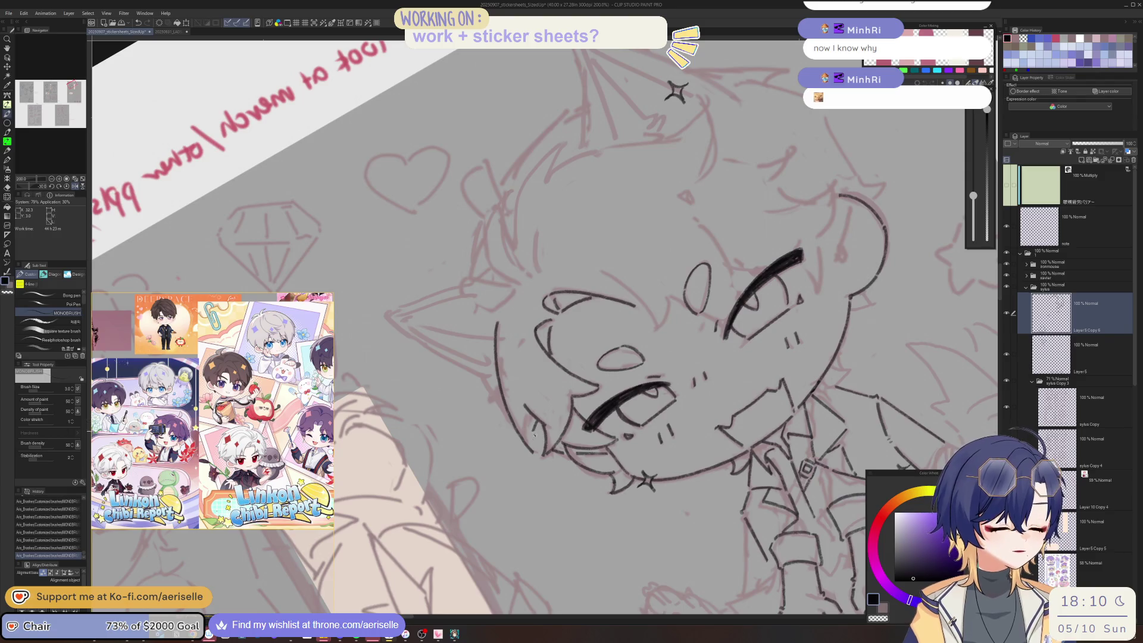
pyautogui.press('^')
pyautogui.press('^')
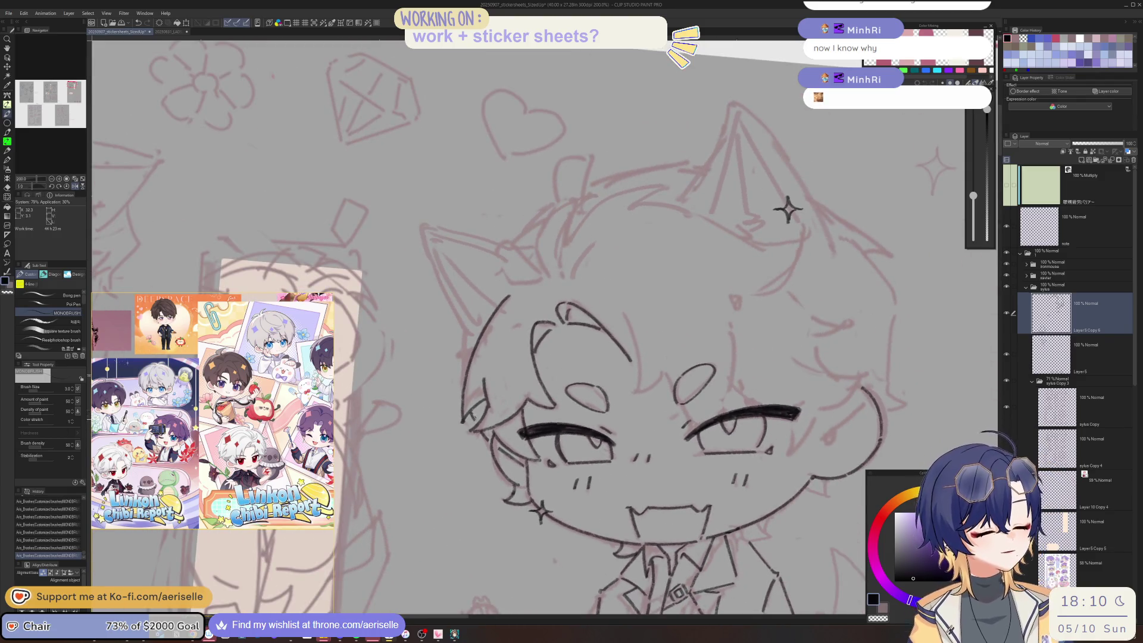
pyautogui.moveTo(476, 393); pyautogui.dragTo(485, 471)
pyautogui.press('h')
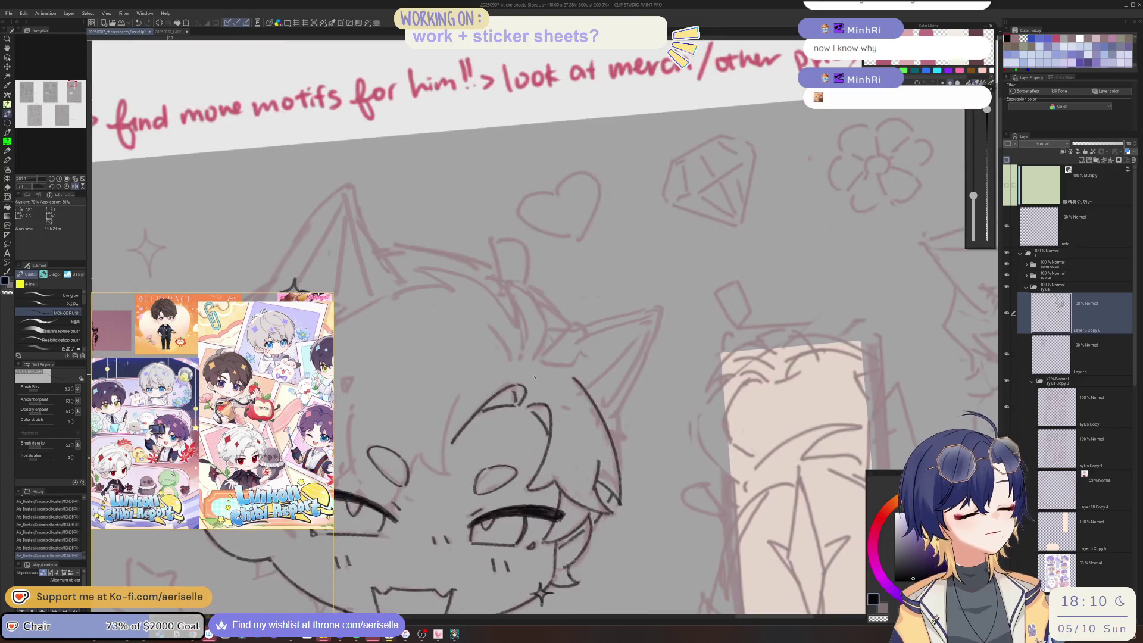
pyautogui.press('h')
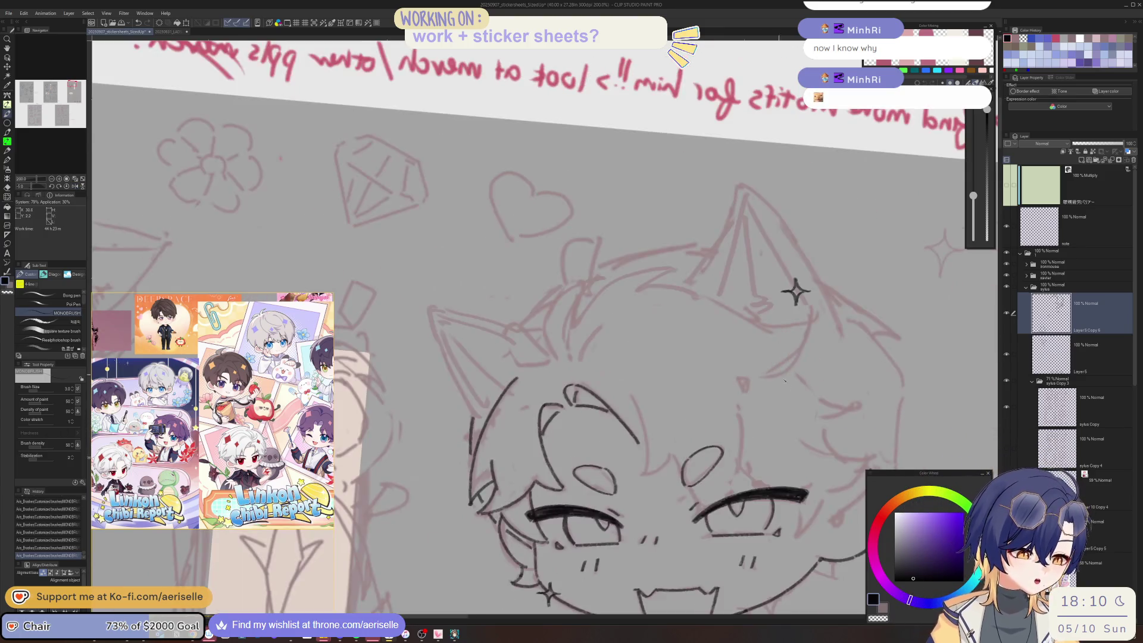
pyautogui.press('h')
pyautogui.moveTo(531, 344)
pyautogui.mouseDown()
pyautogui.moveTo(541, 431)
pyautogui.moveTo(463, 366)
pyautogui.moveTo(471, 386)
pyautogui.moveTo(433, 425)
pyautogui.moveTo(447, 457)
pyautogui.moveTo(496, 432)
pyautogui.mouseUp()
# - Ink a short downward line on the face, then turn the view back toward upright
pyautogui.press('h')
pyautogui.press('h')
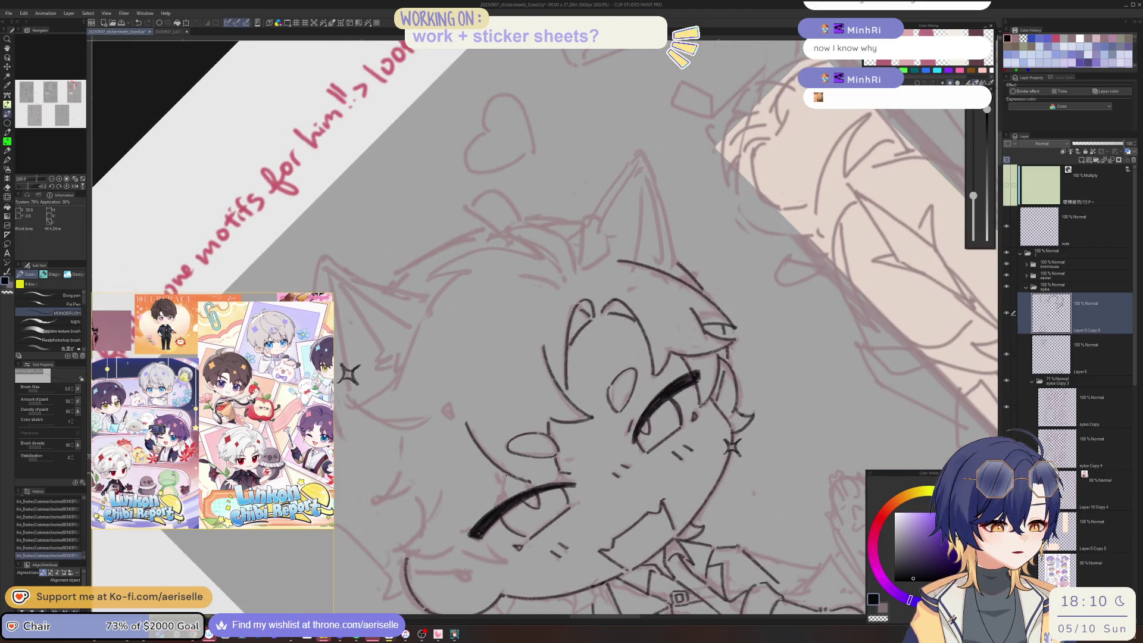
pyautogui.press('h')
pyautogui.moveTo(505, 491)
pyautogui.mouseDown()
pyautogui.moveTo(641, 367)
pyautogui.moveTo(658, 377)
pyautogui.mouseUp()
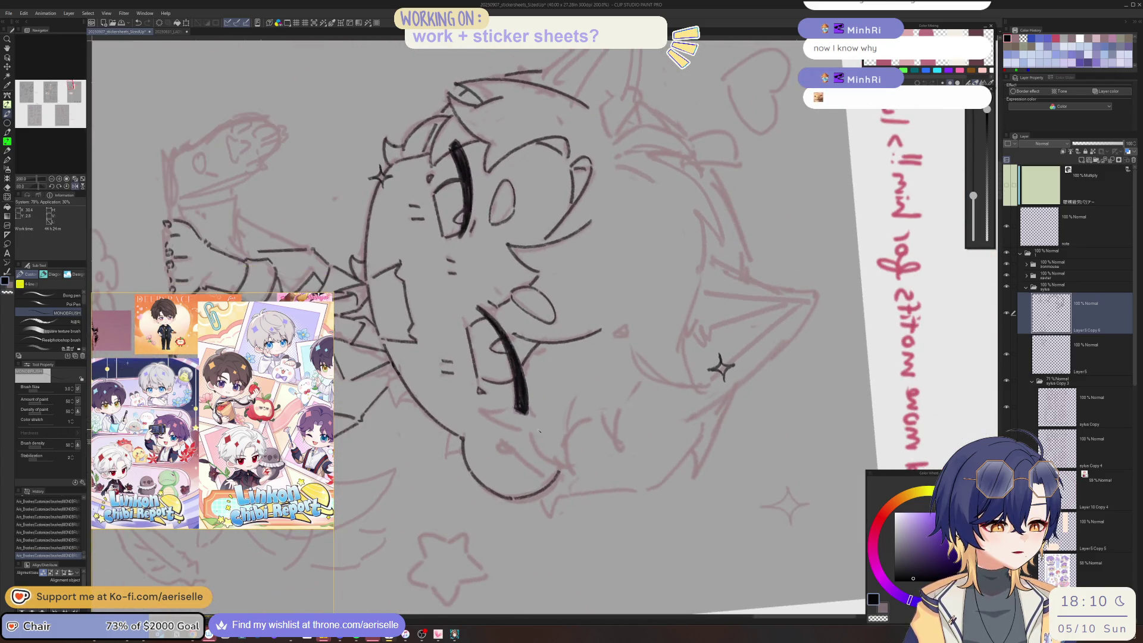
pyautogui.moveTo(527, 427)
pyautogui.mouseDown()
pyautogui.moveTo(565, 468)
pyautogui.moveTo(493, 388)
pyautogui.mouseUp()
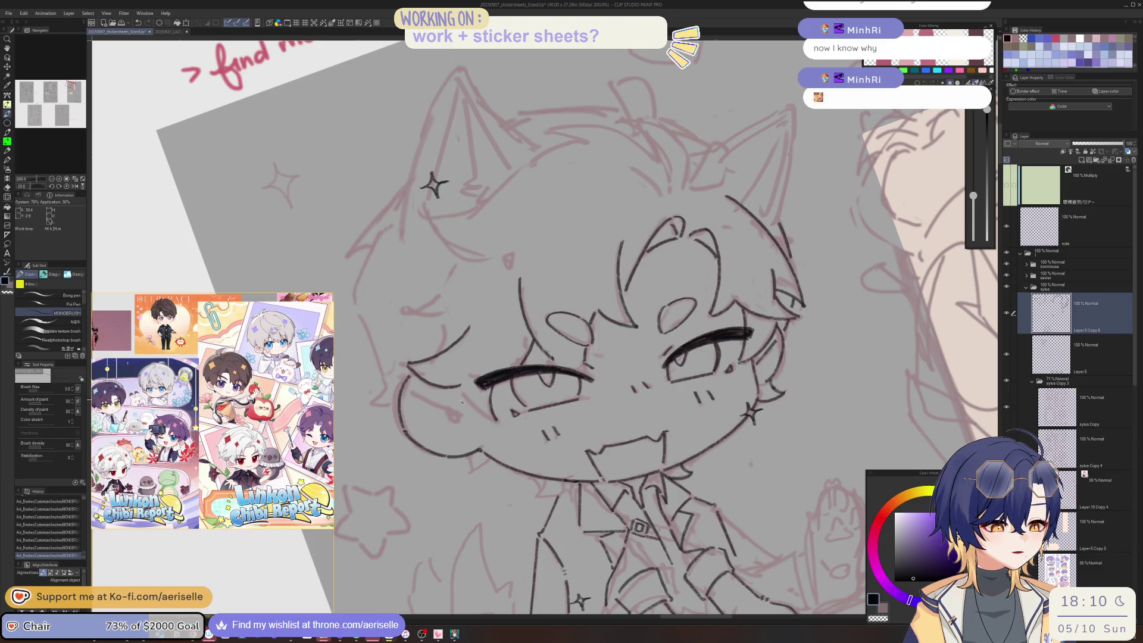
pyautogui.press('h')
pyautogui.press('^')
pyautogui.press('^')
pyautogui.press('^')
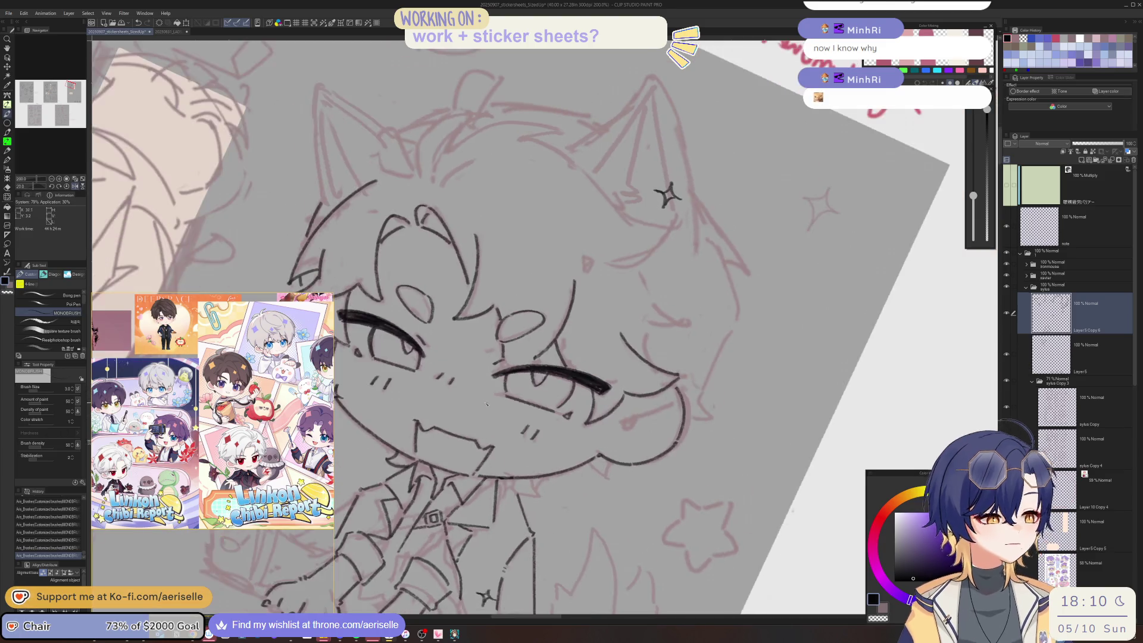
pyautogui.moveTo(486, 403)
pyautogui.mouseDown()
pyautogui.moveTo(593, 339)
pyautogui.moveTo(570, 378)
pyautogui.moveTo(598, 348)
pyautogui.moveTo(594, 296)
pyautogui.moveTo(596, 306)
pyautogui.mouseUp()
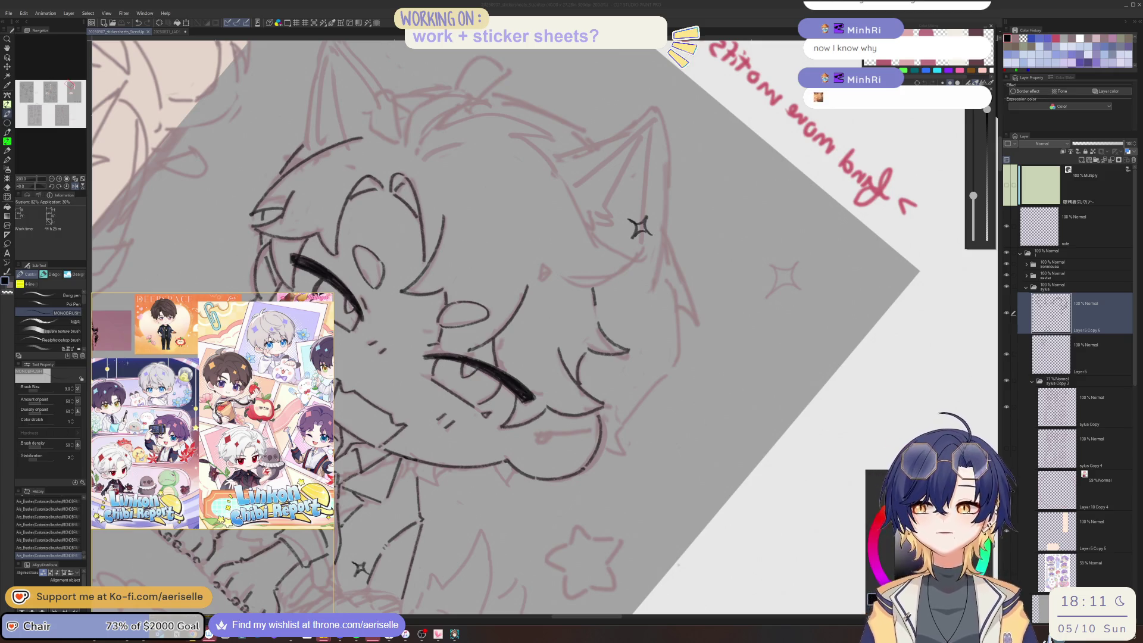
# - Rotate and zoom the canvas view to inspect the inked eye and mouth from other angles
pyautogui.click(639, 410)
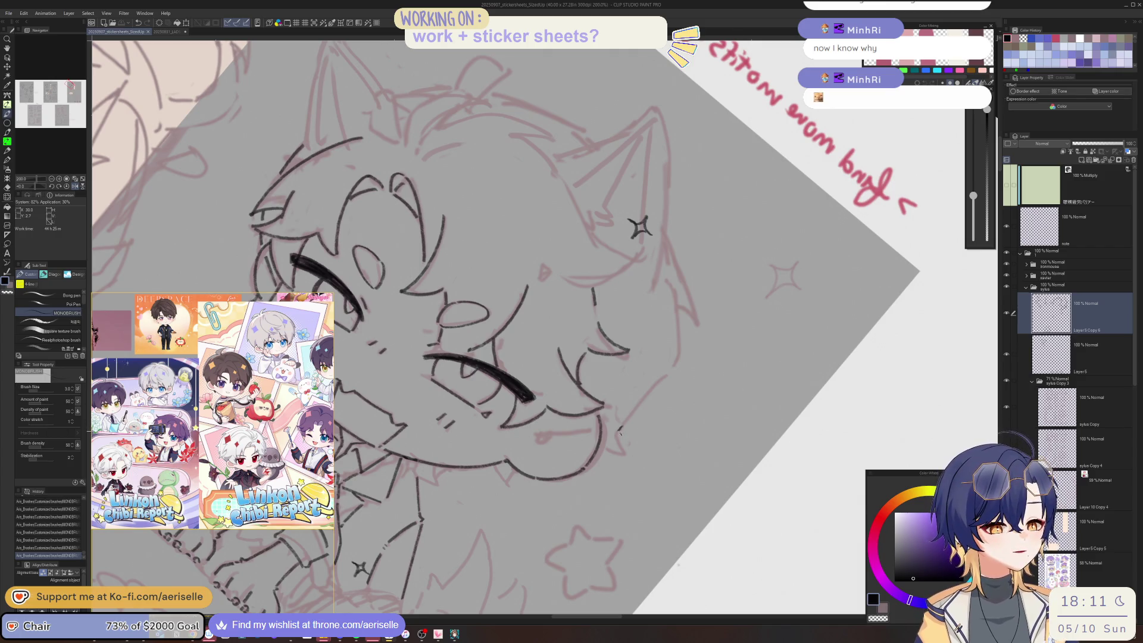
pyautogui.moveTo(619, 432)
pyautogui.mouseDown()
pyautogui.moveTo(556, 449)
pyautogui.moveTo(476, 417)
pyautogui.moveTo(412, 316)
pyautogui.moveTo(419, 353)
pyautogui.mouseUp()
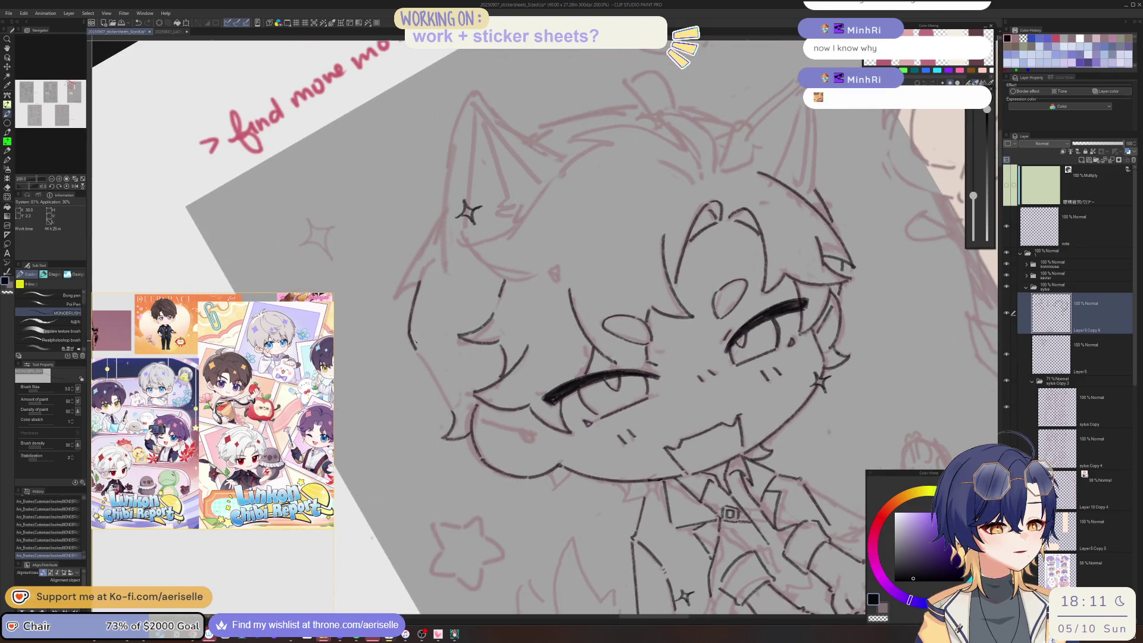
pyautogui.moveTo(446, 401); pyautogui.dragTo(512, 434)
pyautogui.scroll(3, 586, 472)
pyautogui.moveTo(579, 470)
pyautogui.mouseDown()
pyautogui.moveTo(489, 464)
pyautogui.moveTo(508, 485)
pyautogui.moveTo(554, 423)
pyautogui.moveTo(493, 409)
pyautogui.moveTo(477, 443)
pyautogui.mouseUp()
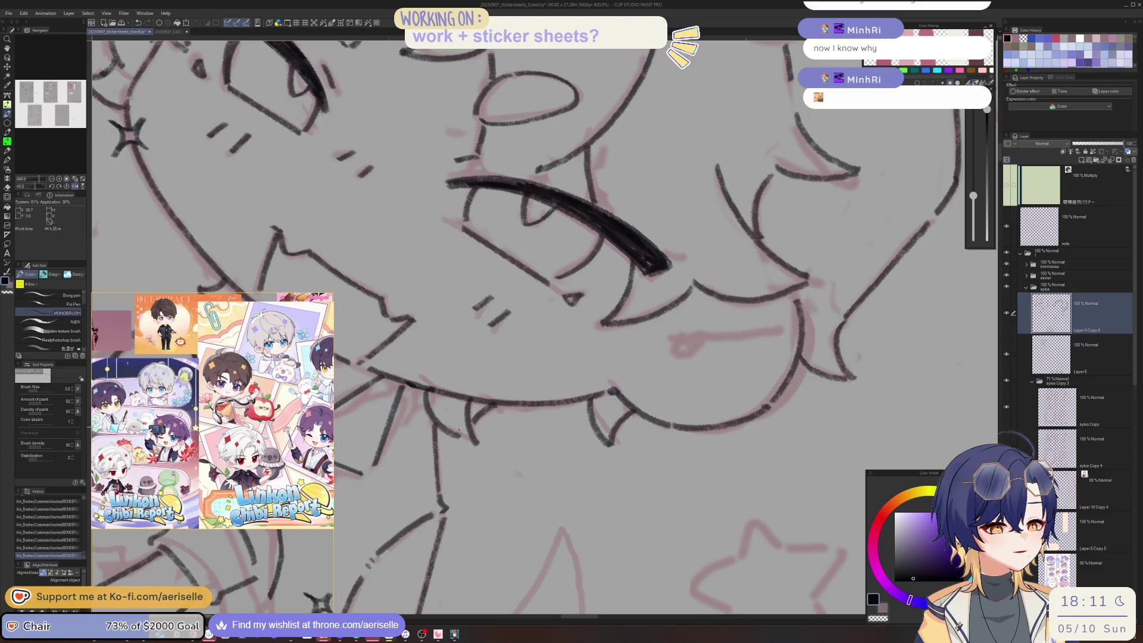
# - Reset the view rotation and zoom out to 66.7% to show the whole sticker sheet
pyautogui.hotkey('ctrl', 'alt', '0')
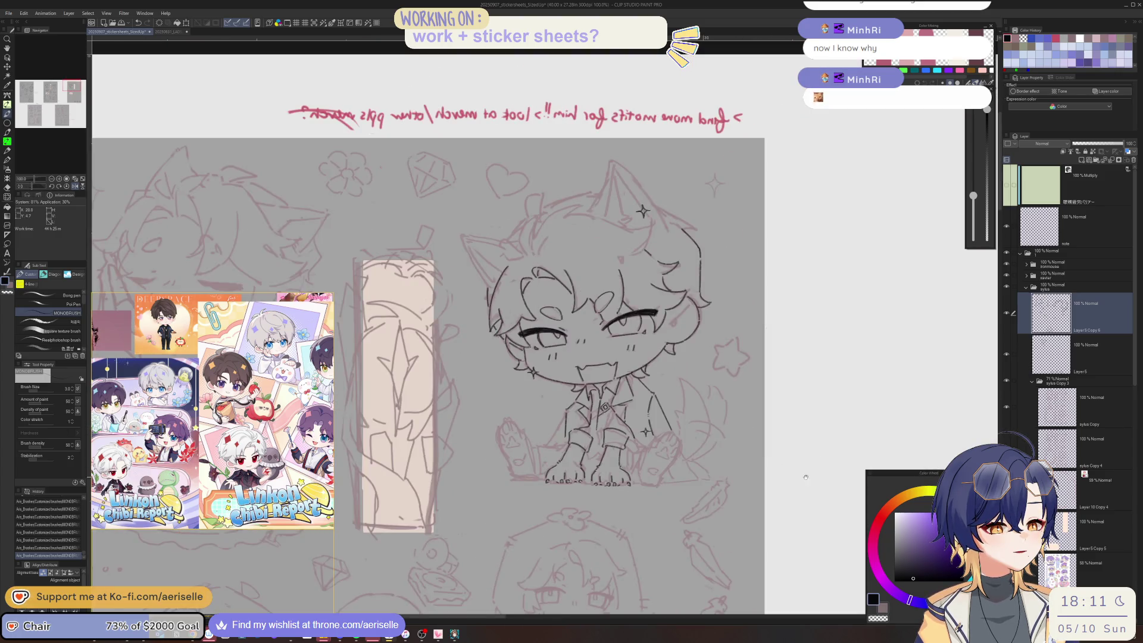
pyautogui.moveTo(806, 477); pyautogui.dragTo(799, 479)
pyautogui.scroll(6, 578, 348)
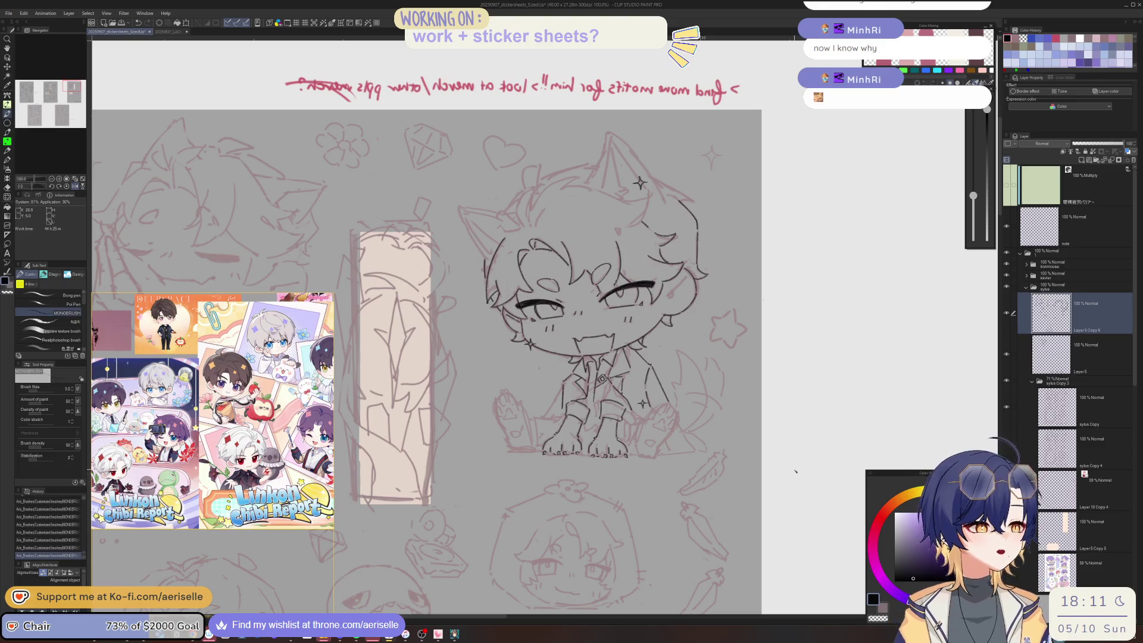
pyautogui.scroll(-3, 579, 348)
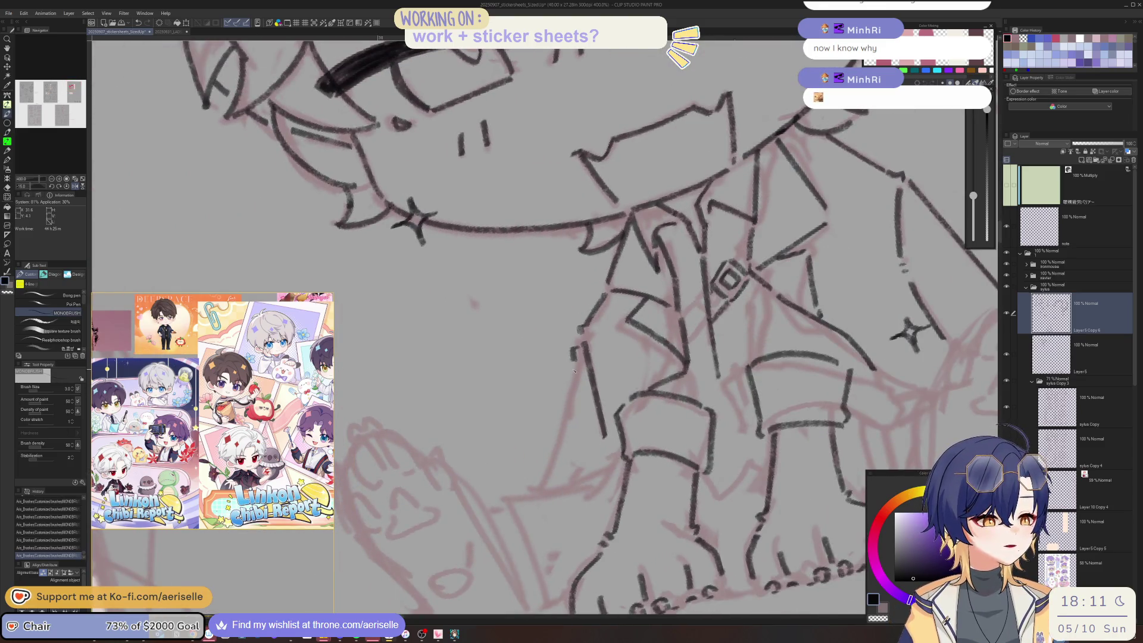
pyautogui.scroll(-2, 790, 517)
pyautogui.scroll(-1, 790, 518)
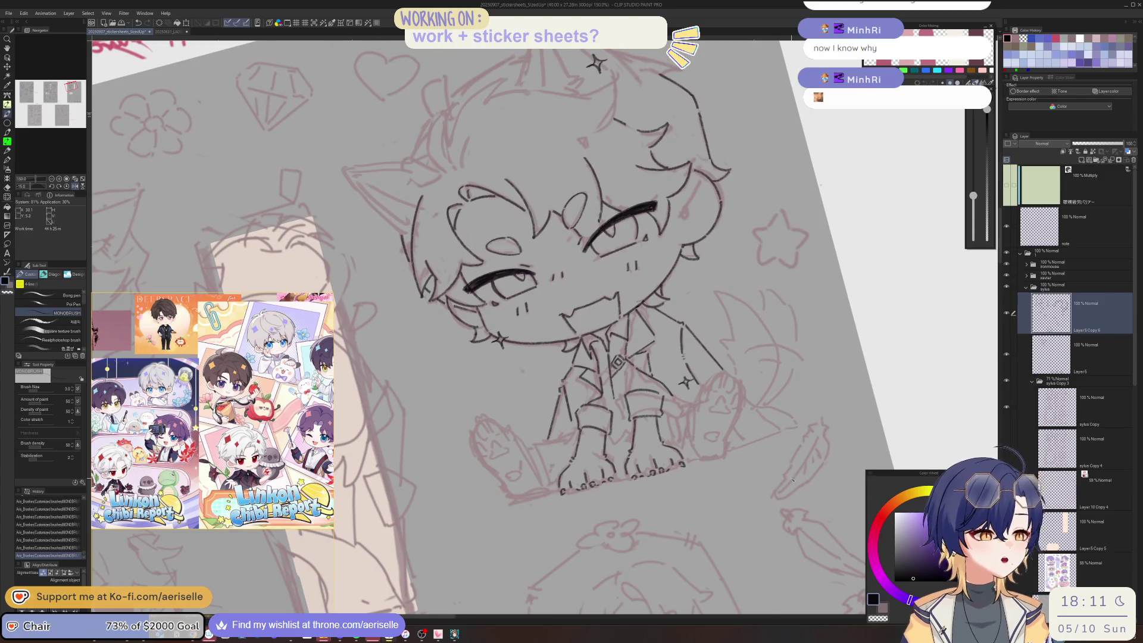
pyautogui.scroll(-3, 790, 517)
pyautogui.moveTo(756, 607); pyautogui.dragTo(743, 381)
pyautogui.scroll(-1, 743, 381)
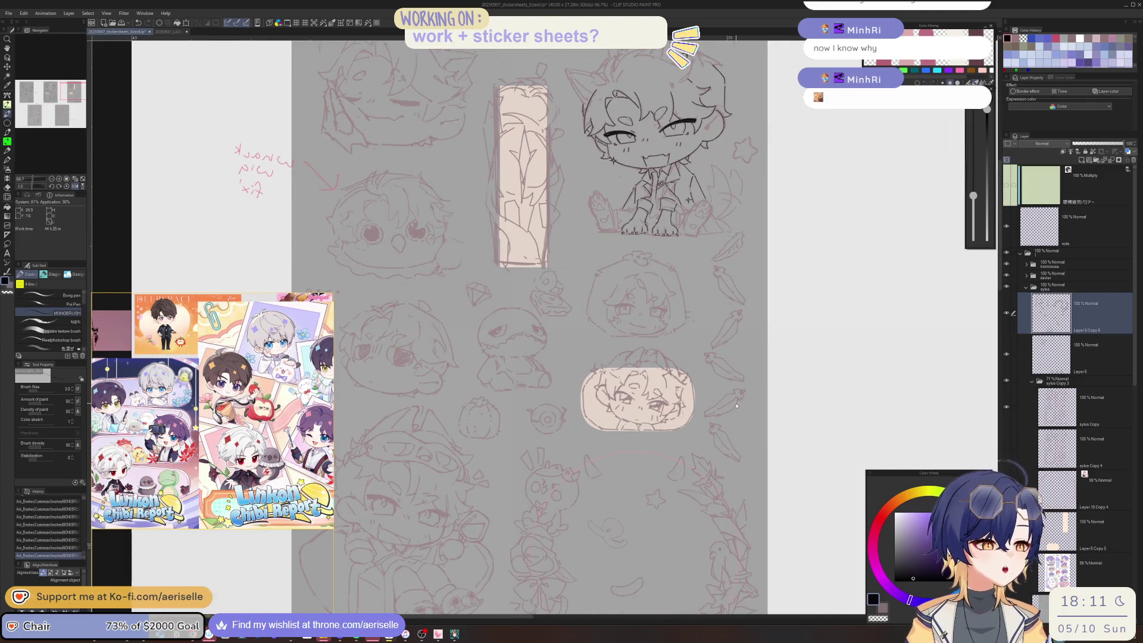